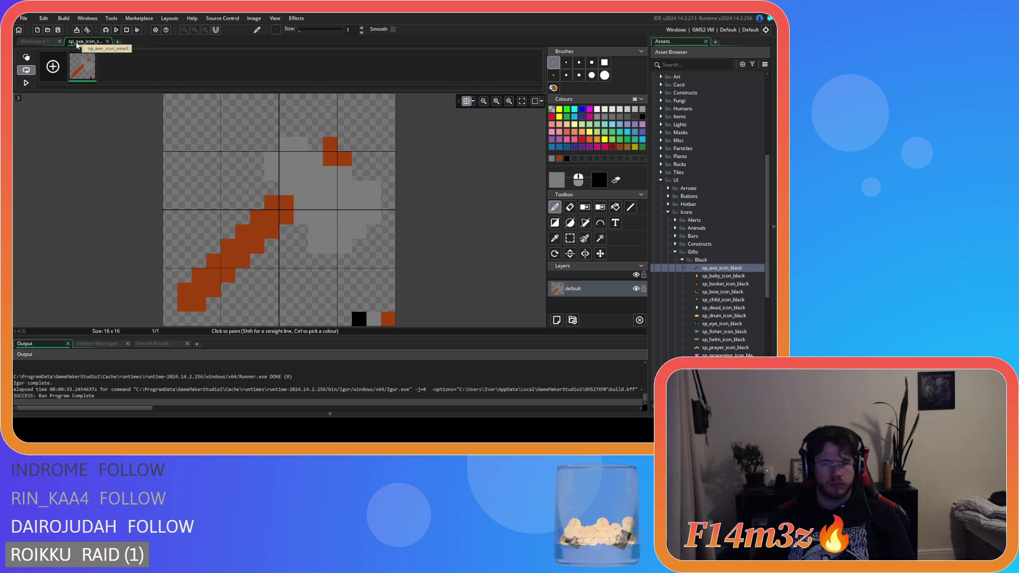
Bring up the small axe sprite's pixel editor from the workspace.
click(37, 41)
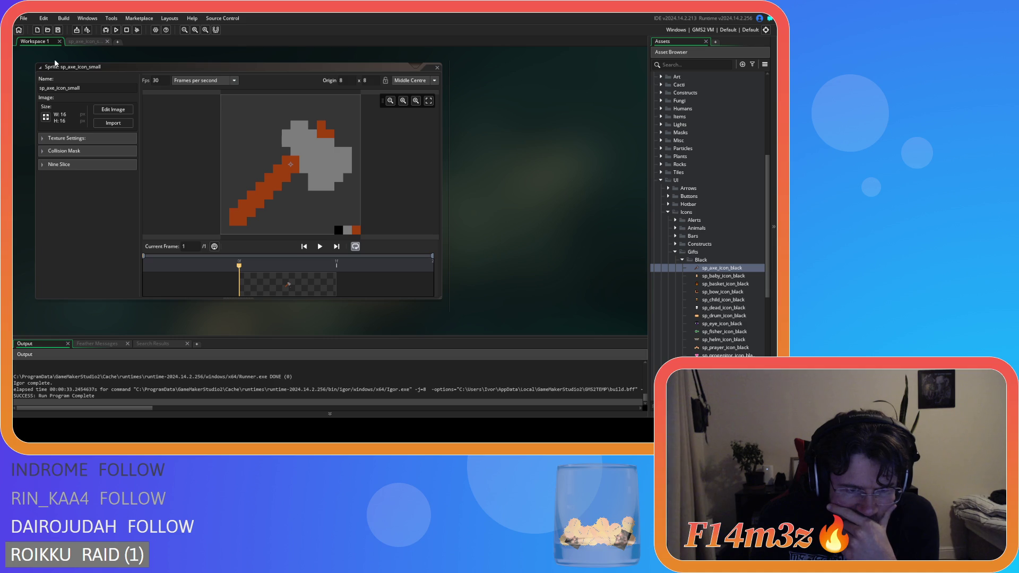
click(90, 42)
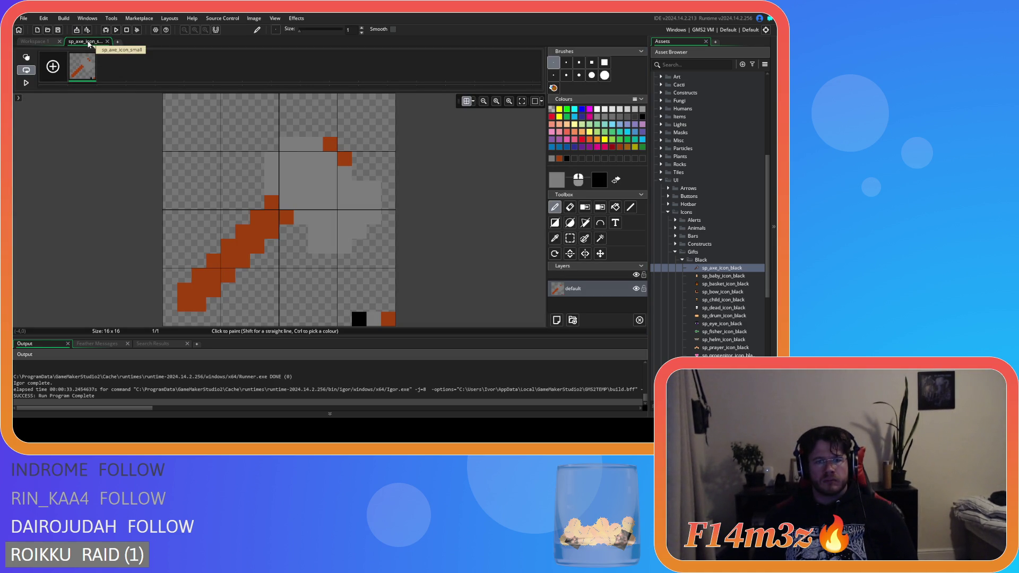
click(34, 41)
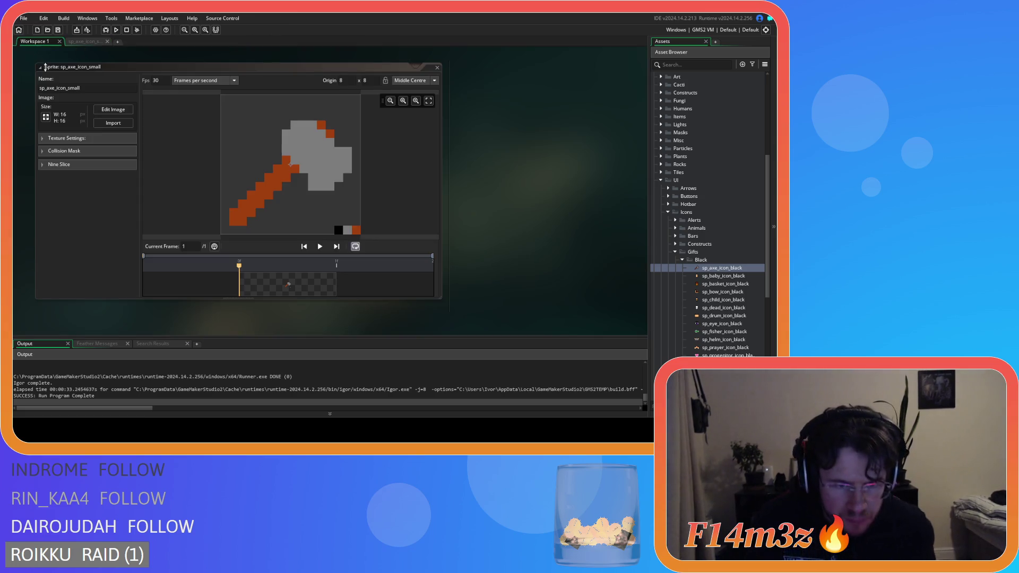
click(113, 109)
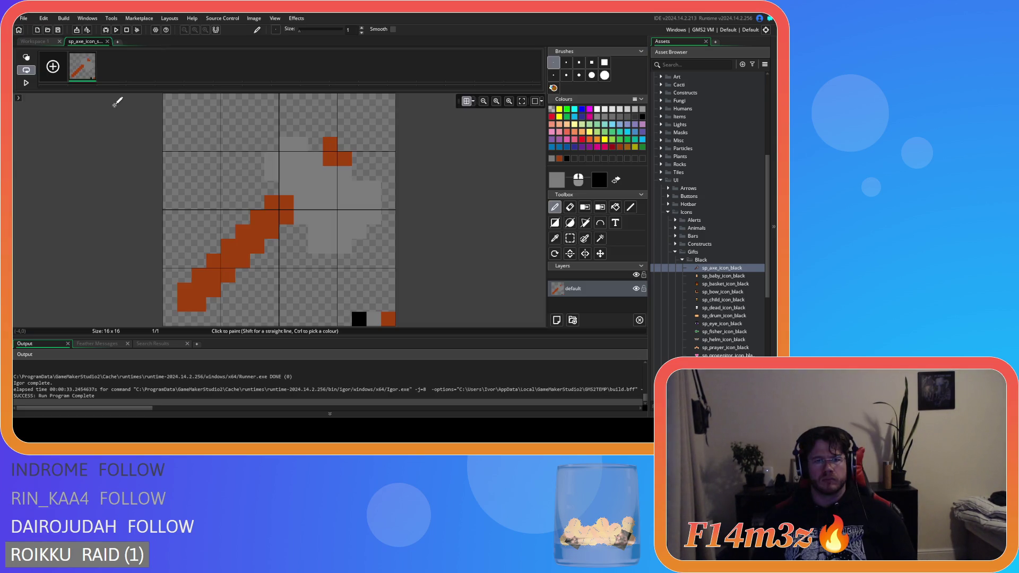
click(33, 41)
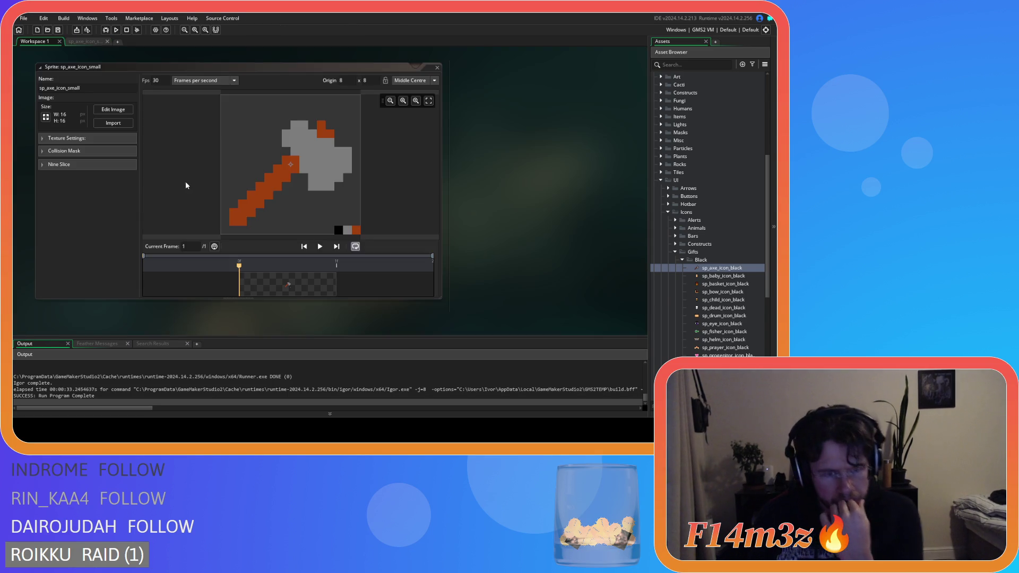
click(113, 110)
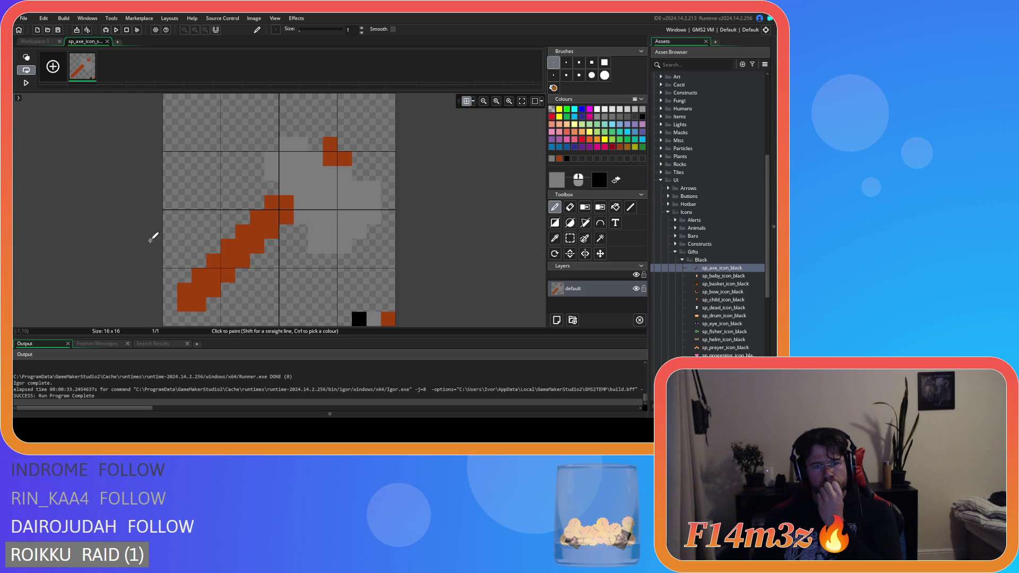
Erase the stray pixel in the axe's bottom-right corner with the Eraser and check the result.
key(e)
click(359, 318)
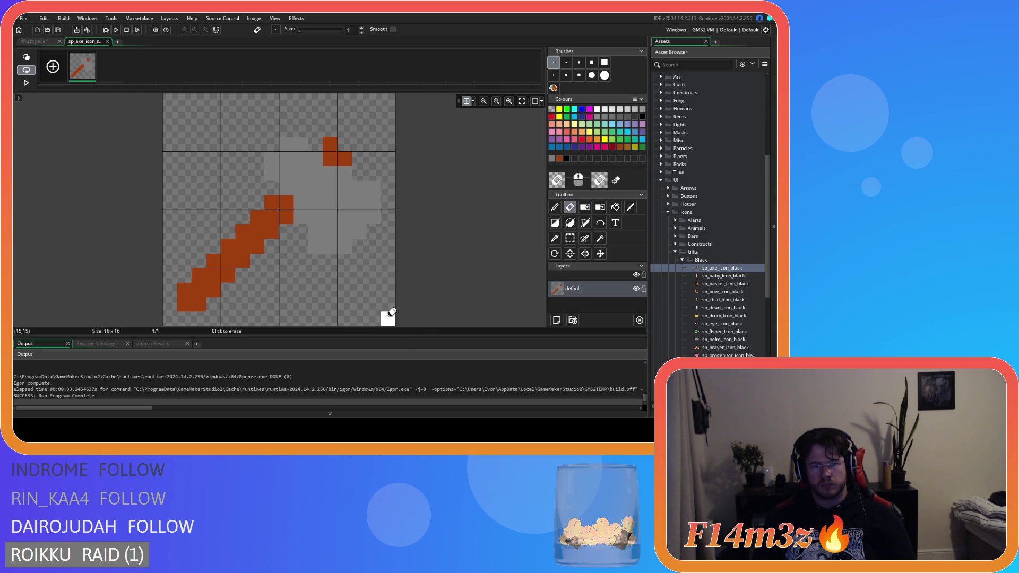
click(35, 42)
click(88, 42)
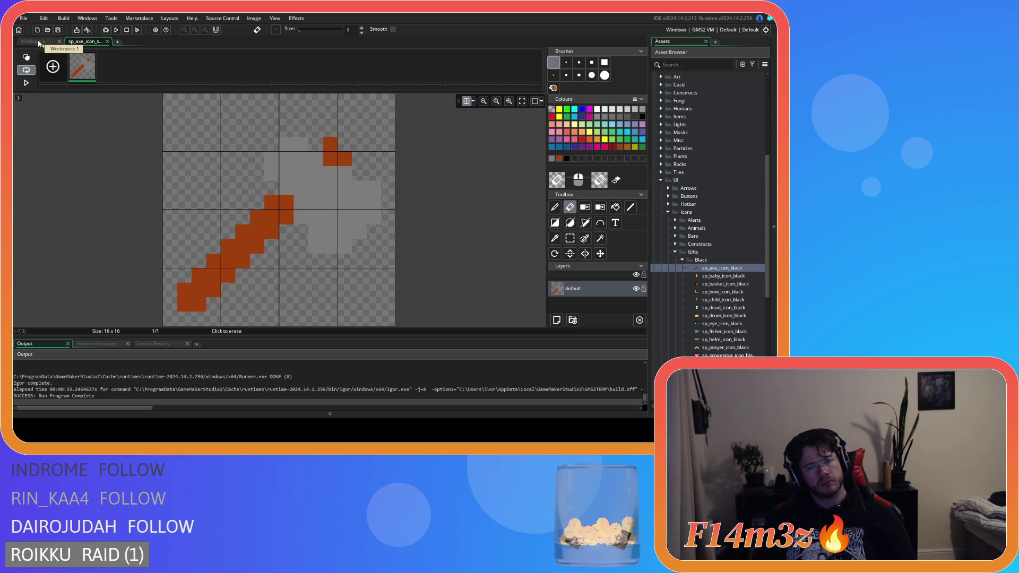
click(40, 42)
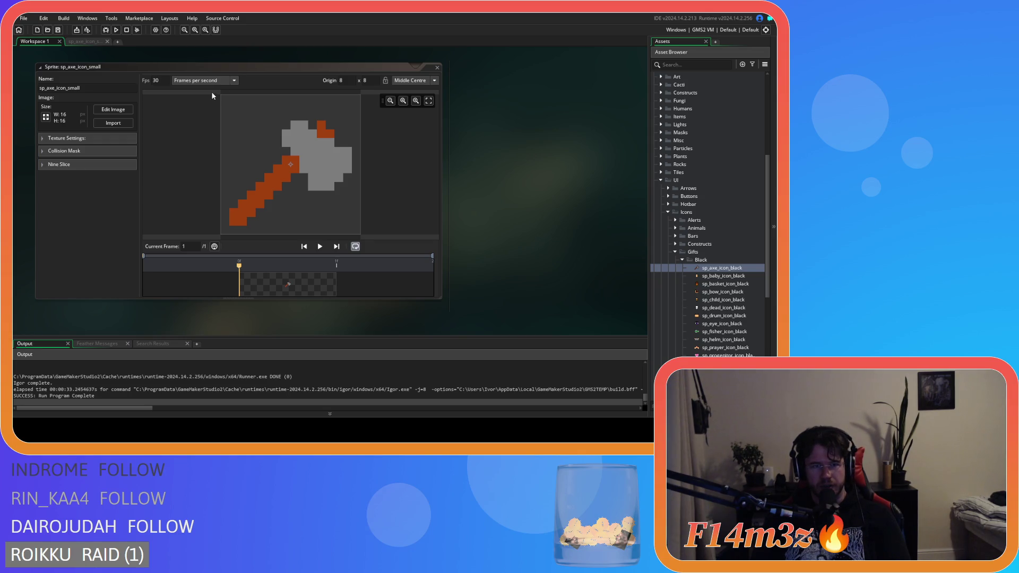
Rectangle-select the axe artwork, shift it up one pixel, deselect, and close the image editor.
click(111, 110)
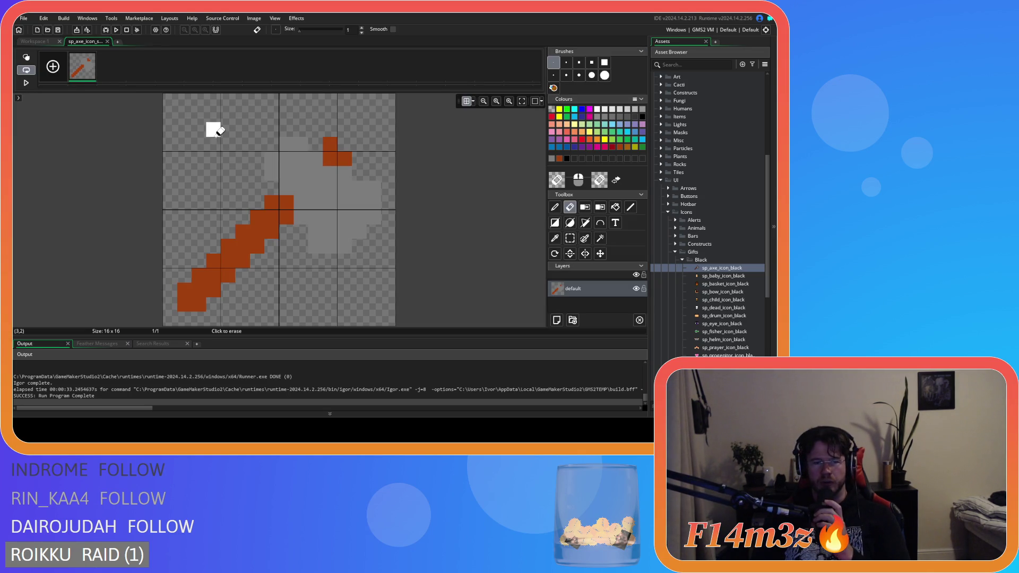
click(571, 239)
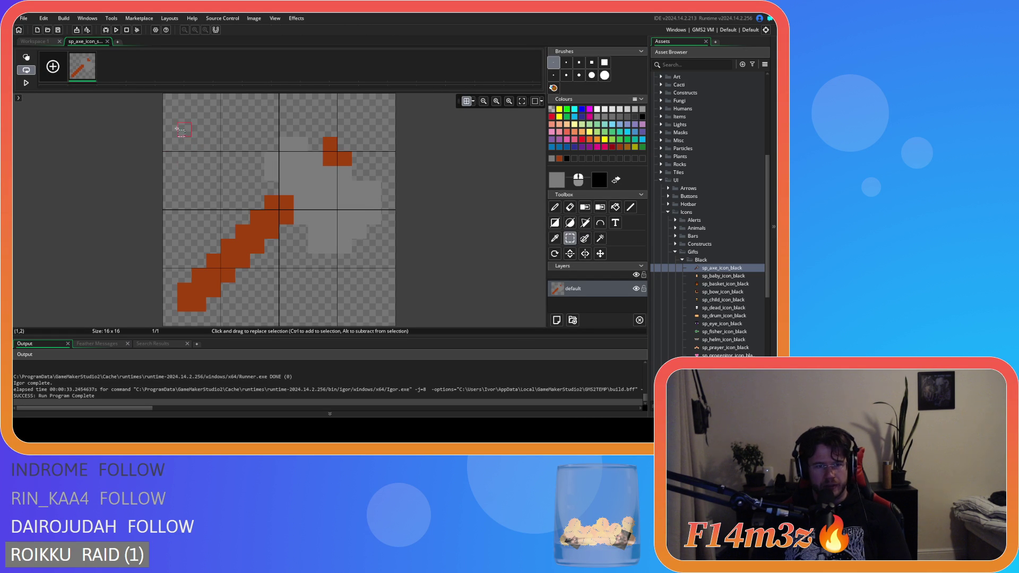
drag(181, 136, 379, 302)
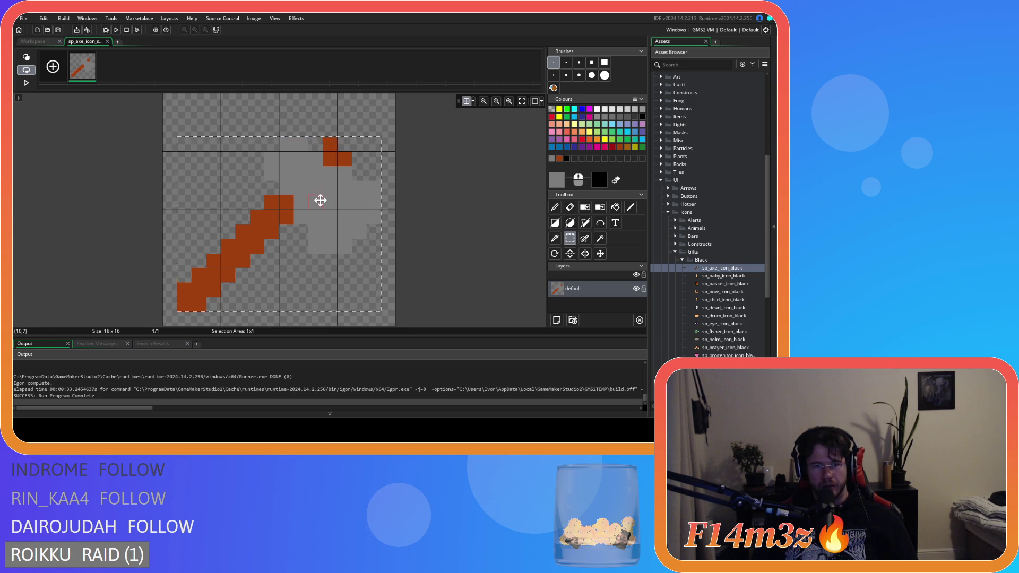
drag(318, 200, 327, 189)
click(34, 41)
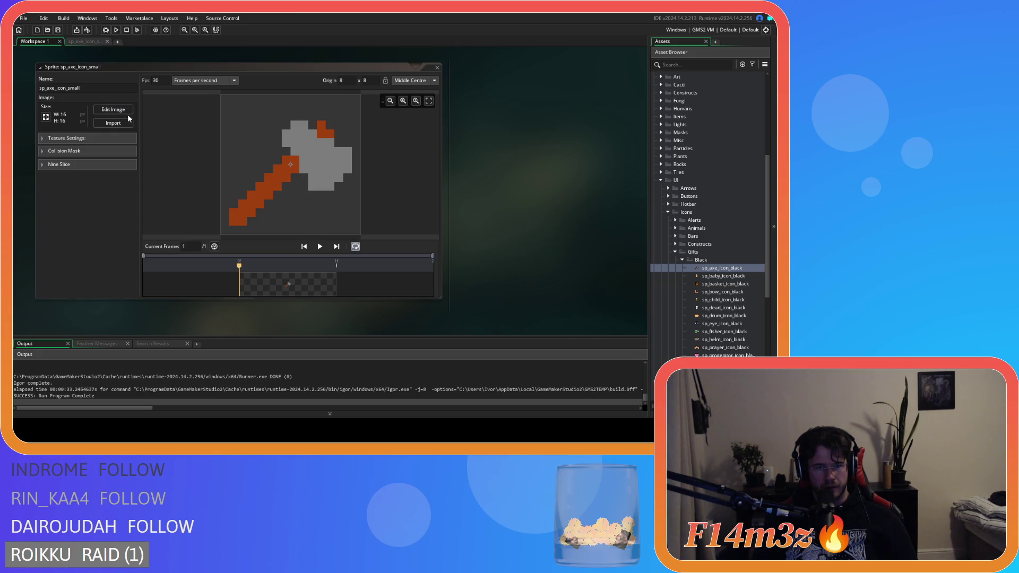
click(89, 42)
mouse_move(159, 109)
mouse_down()
mouse_move(323, 178)
mouse_move(339, 295)
mouse_move(296, 223)
mouse_up()
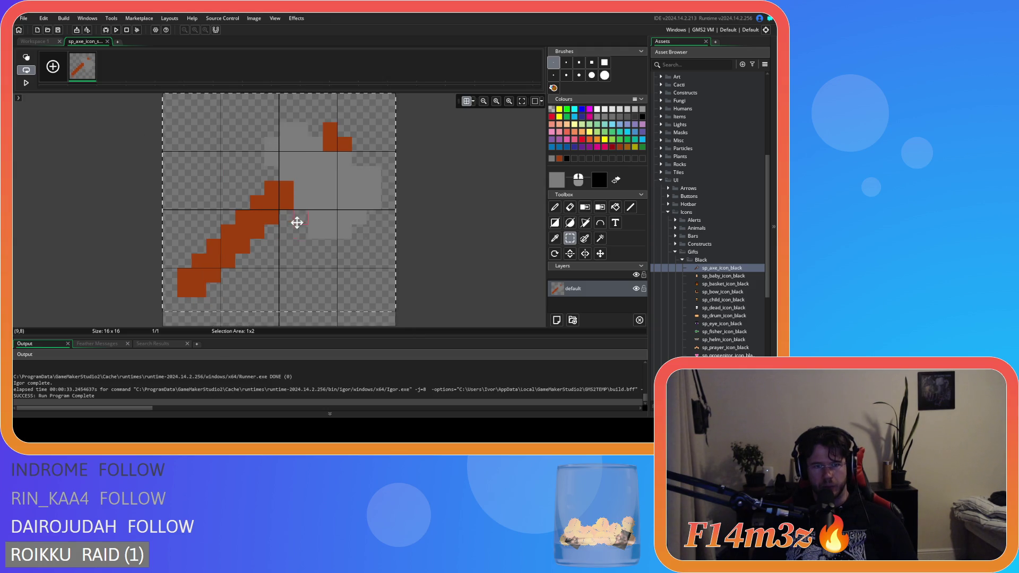
click(34, 41)
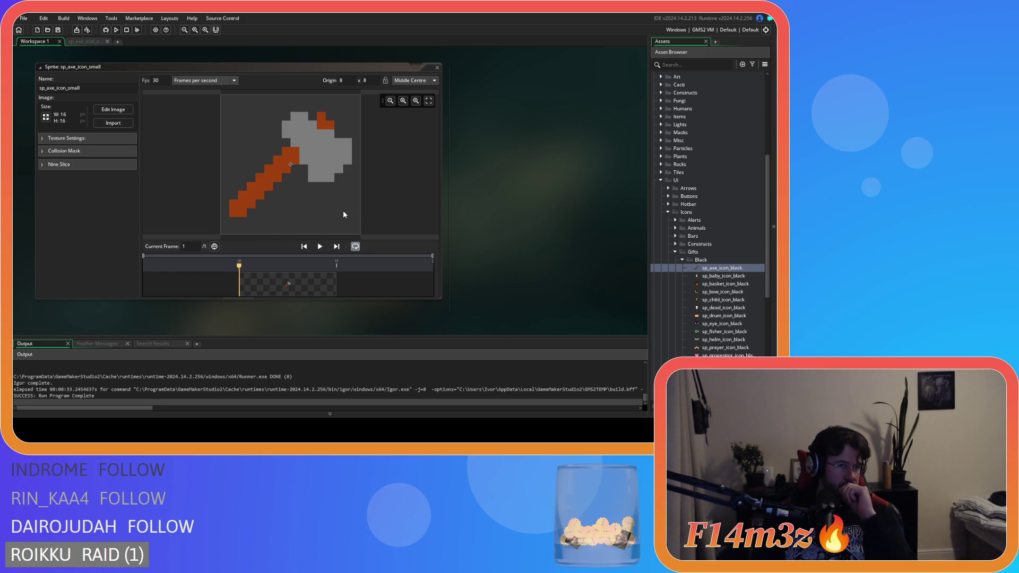
click(80, 43)
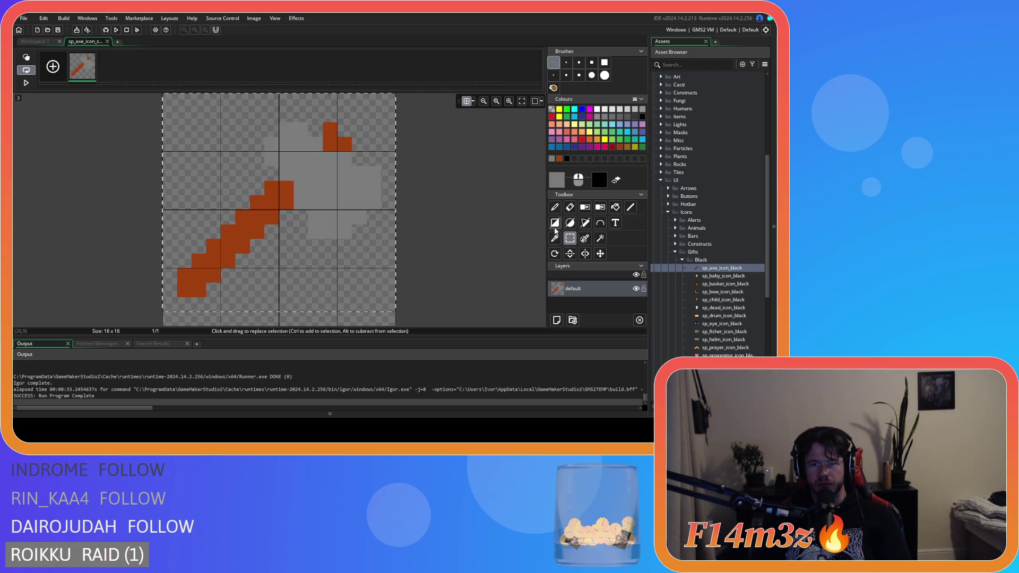
click(492, 216)
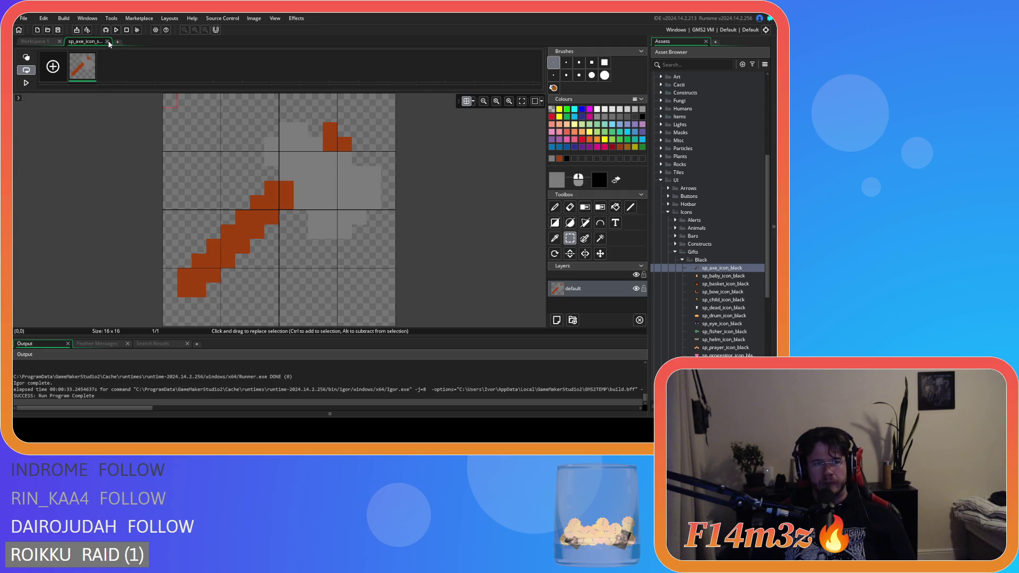
click(107, 41)
Open sp_baby_icon_black, resize it to 16x16, then undo back to 32x32.
double_click(715, 276)
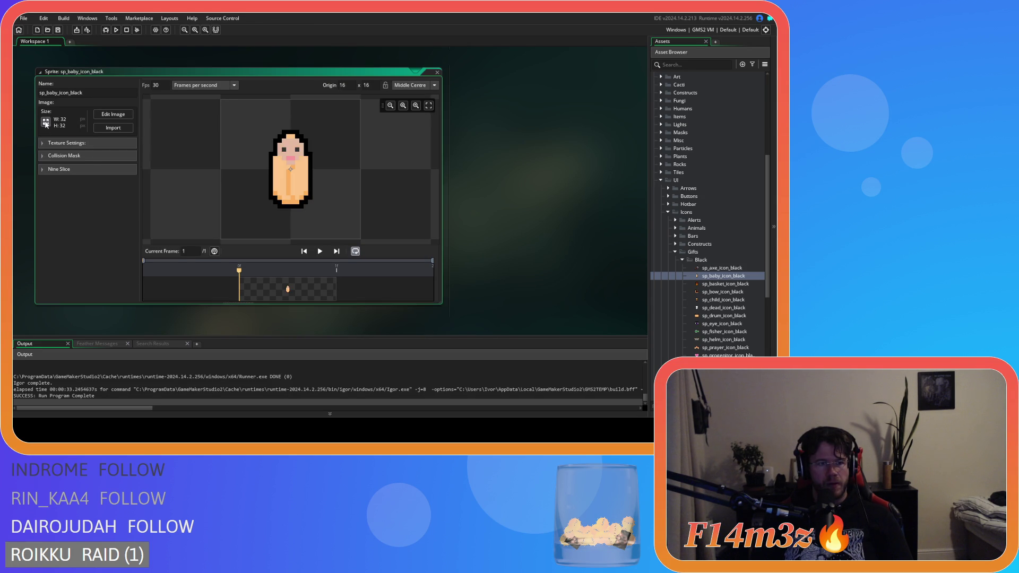
click(46, 117)
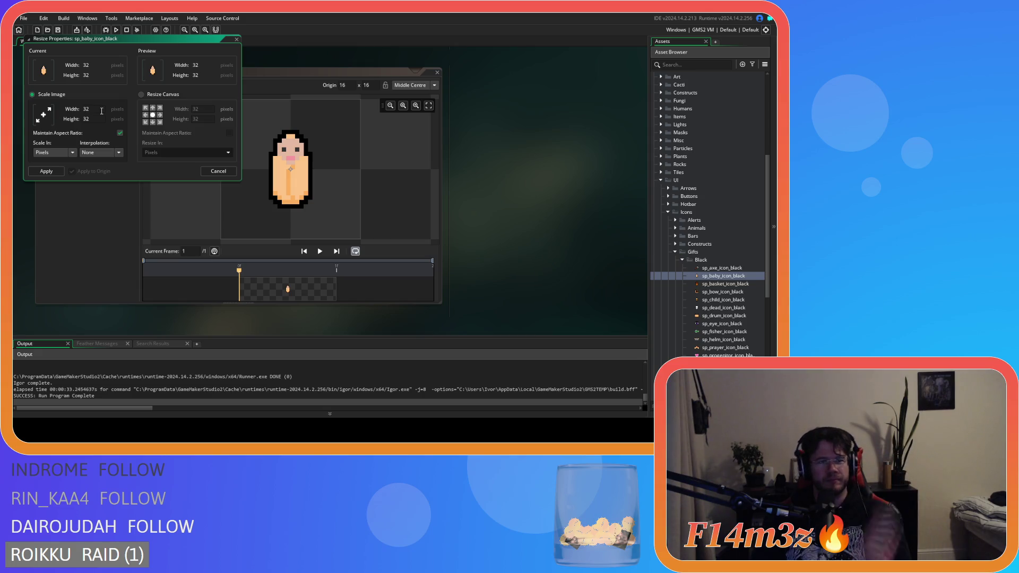
text(16)
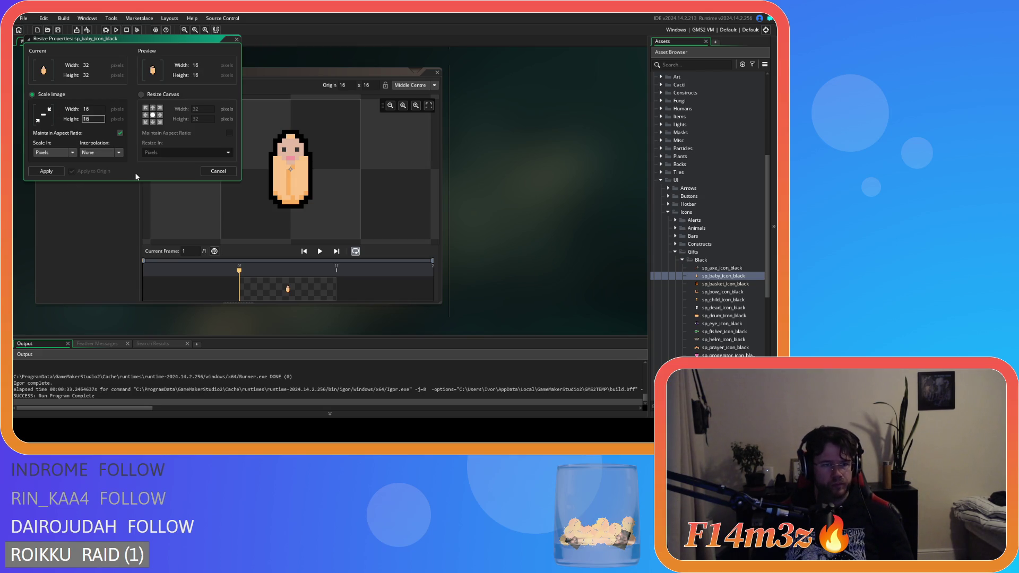
click(50, 171)
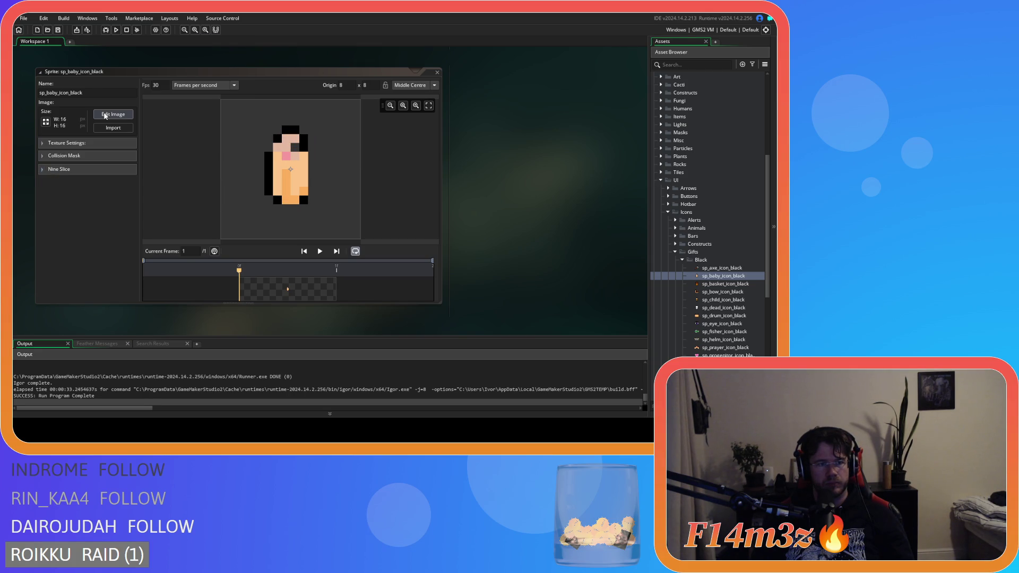
click(201, 177)
key(ctrl+z)
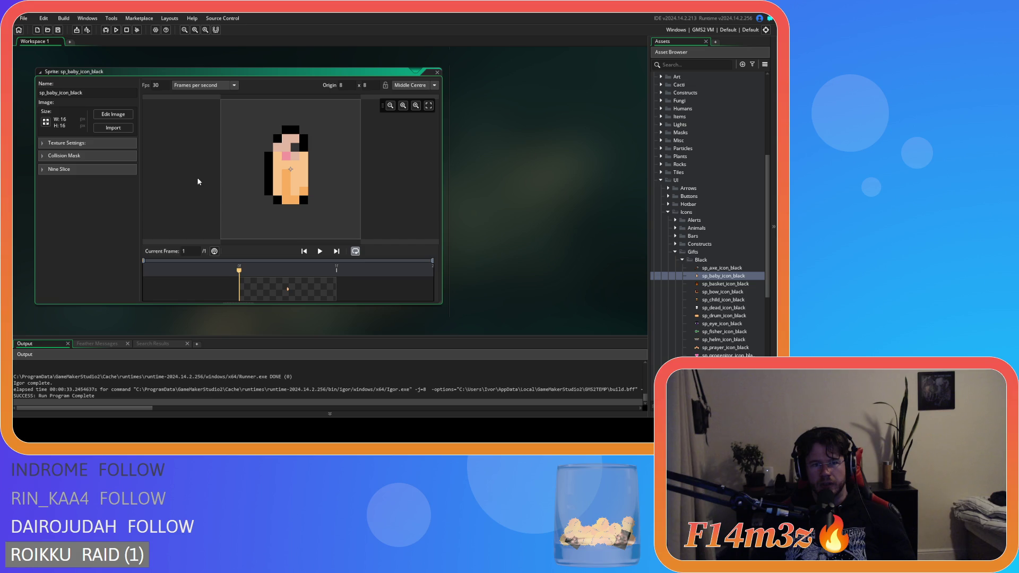
Set the origin to Middle Centre, close the sprite window, and collapse the Black folder.
click(417, 86)
click(409, 126)
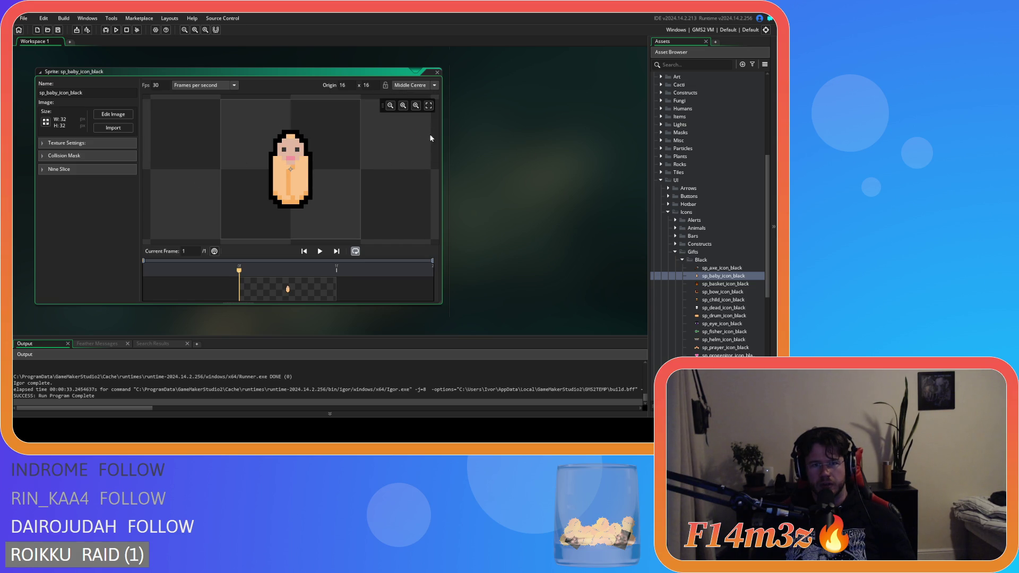
click(744, 269)
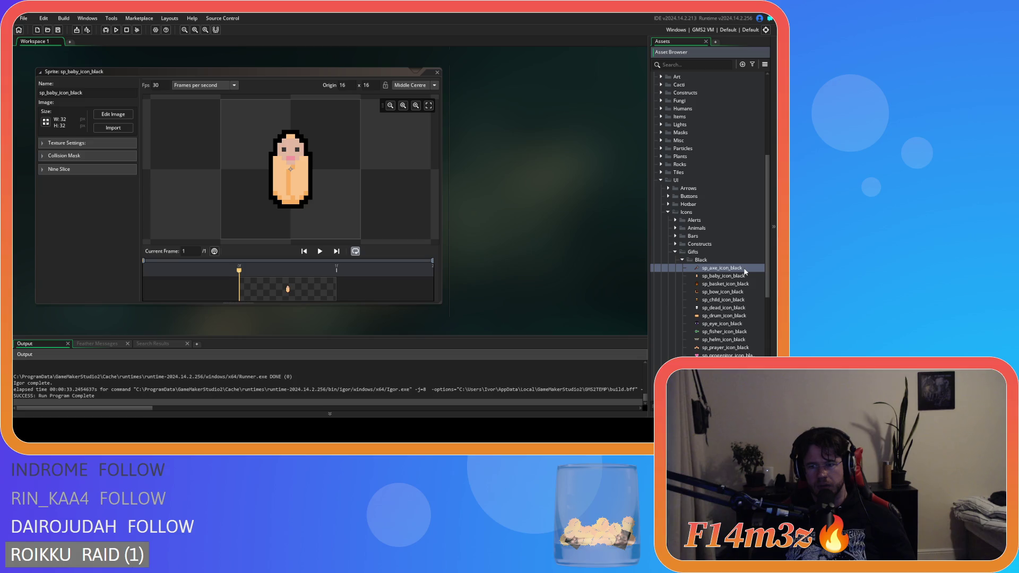
double_click(745, 269)
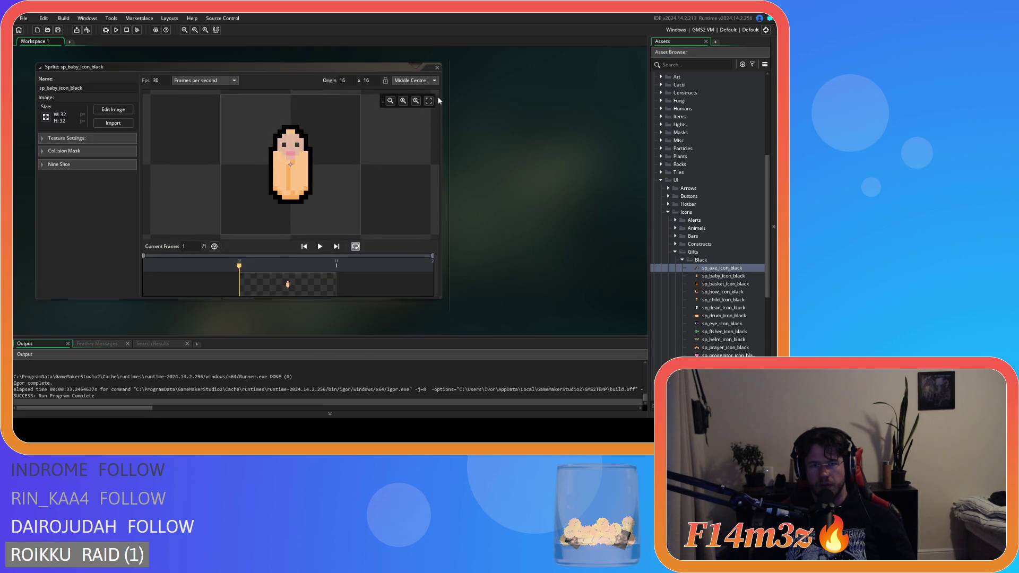
click(437, 72)
click(683, 260)
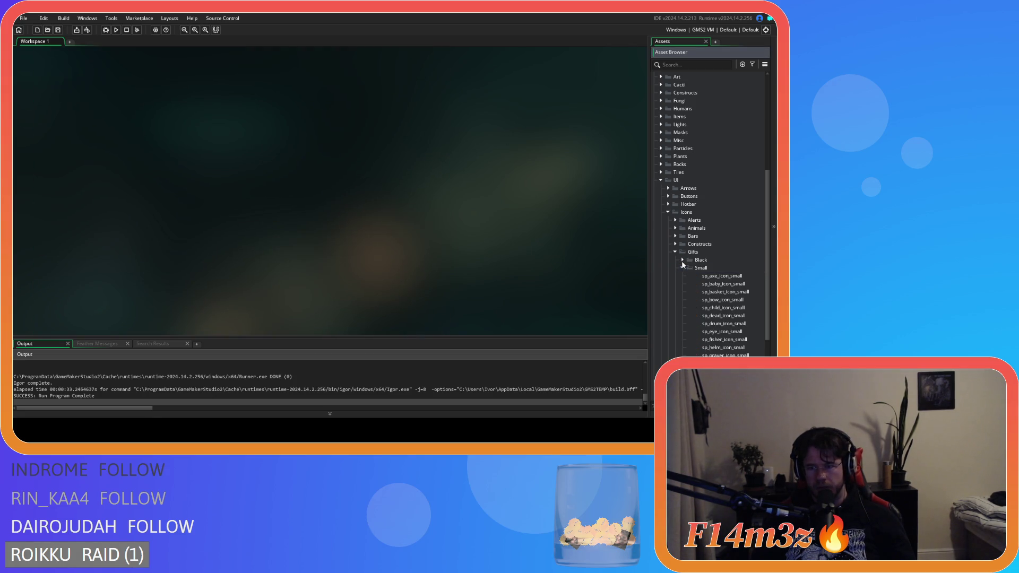
Open and close the small axe sprite window.
double_click(710, 275)
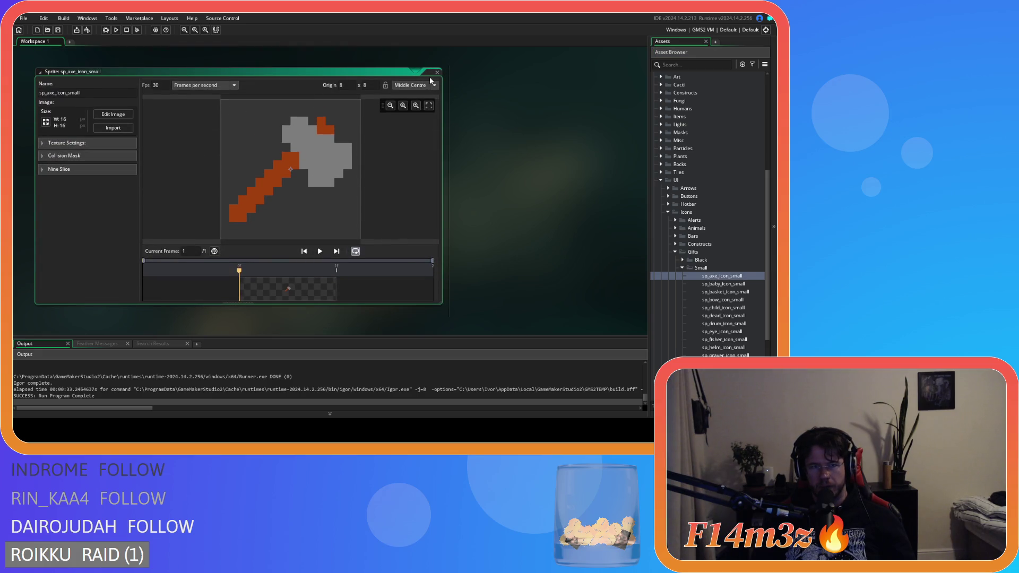
click(437, 73)
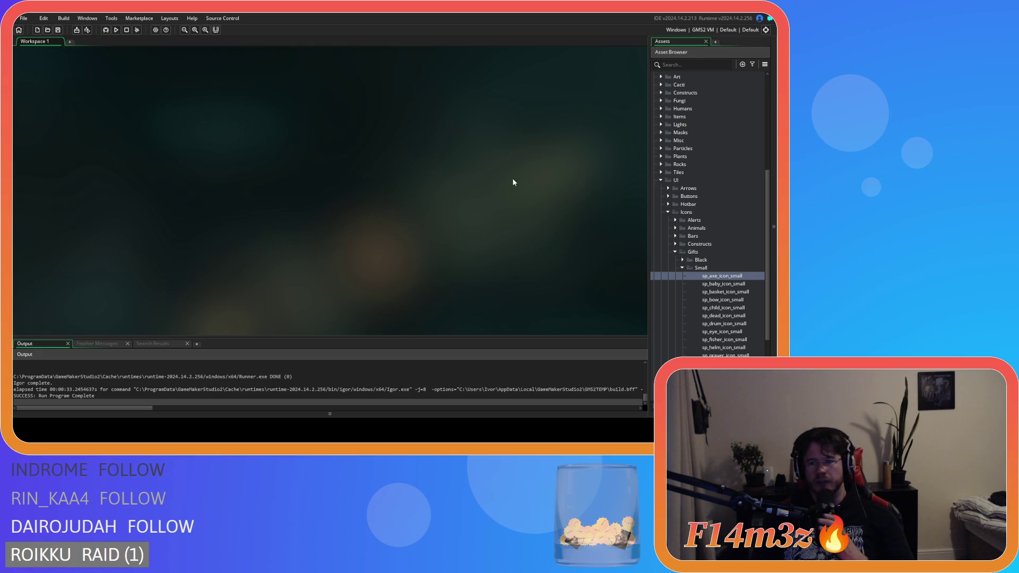
double_click(690, 276)
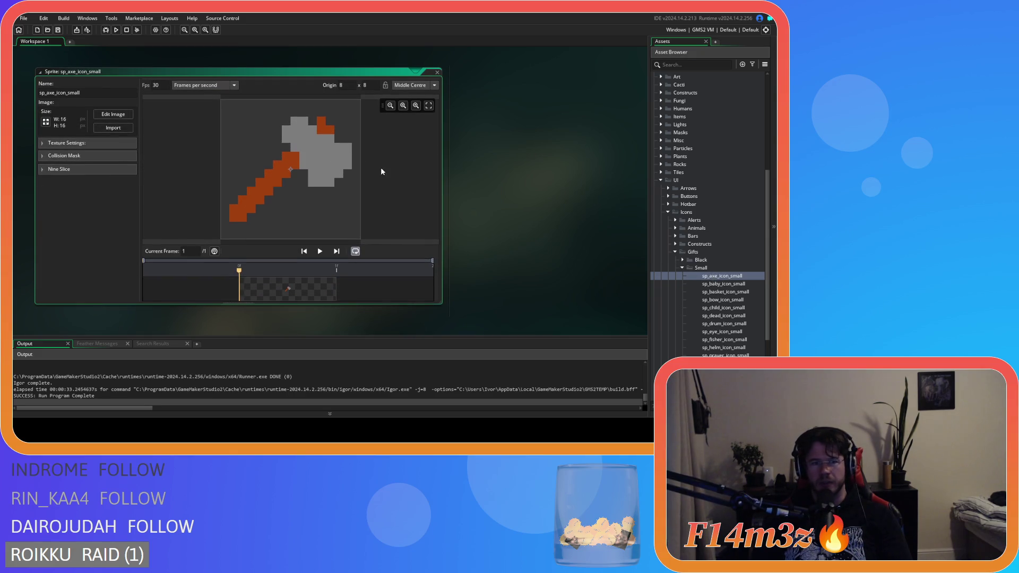
key(ctrl+w)
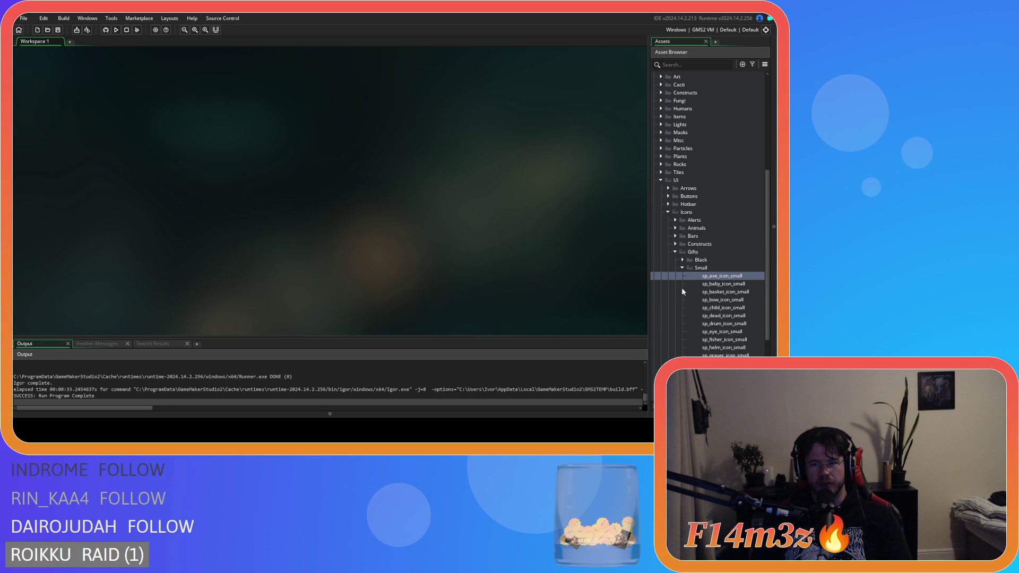
Resize sp_baby_icon_small to 16 pixels wide, apply it, and open the sprite in the Image Editor.
double_click(713, 286)
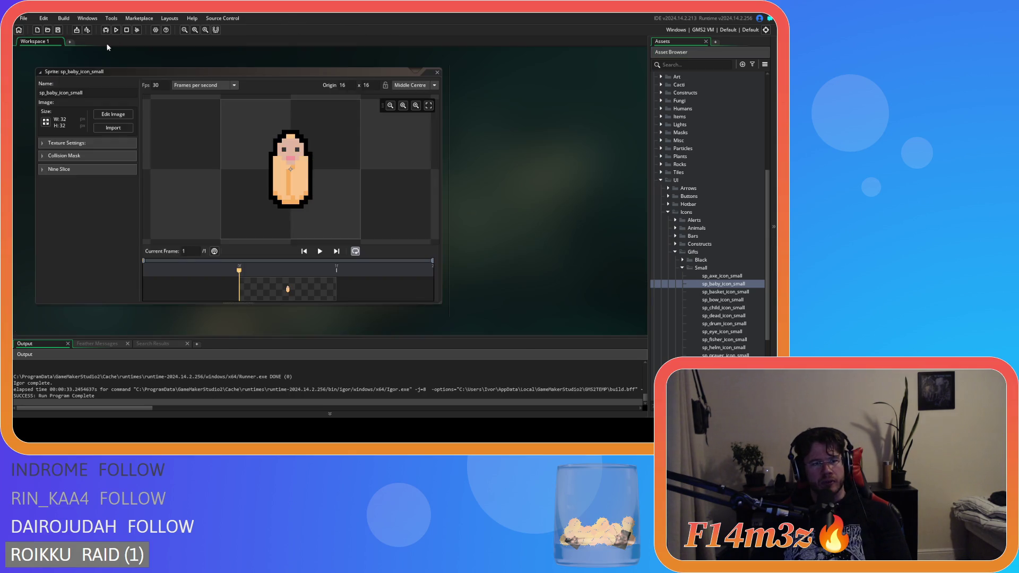
click(46, 122)
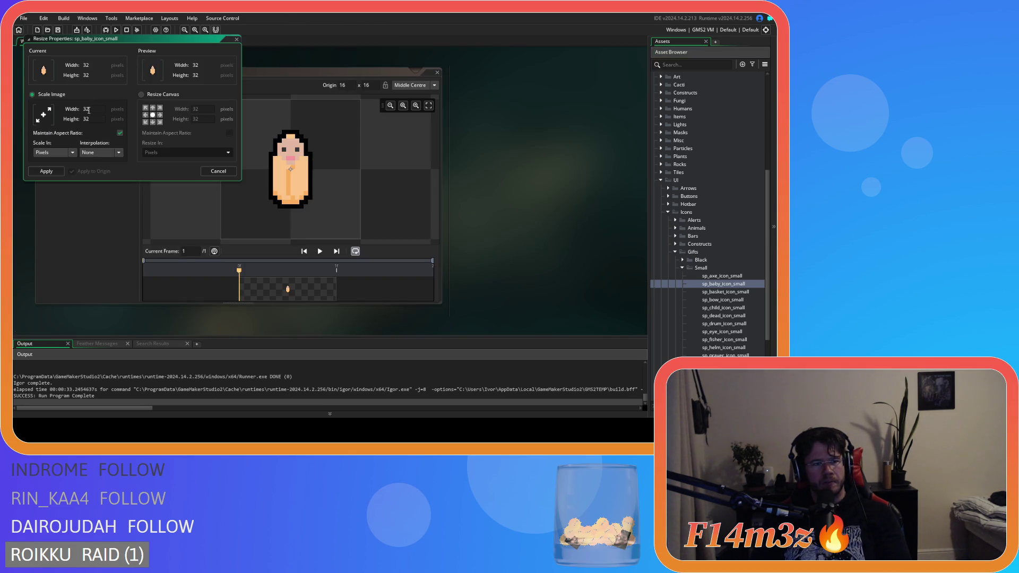
text(16)
key(Tab)
click(46, 171)
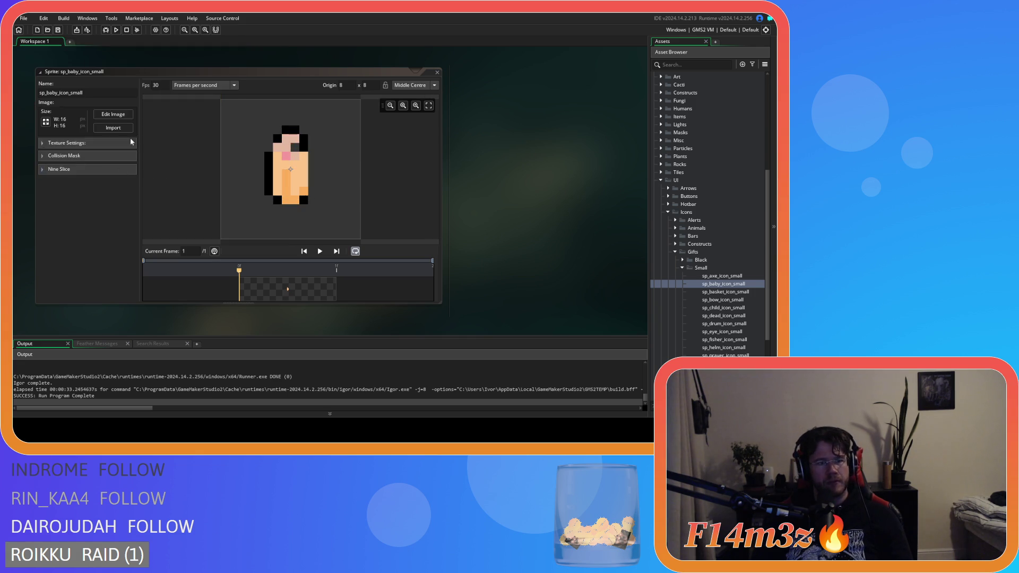
click(111, 113)
key(ctrl+a)
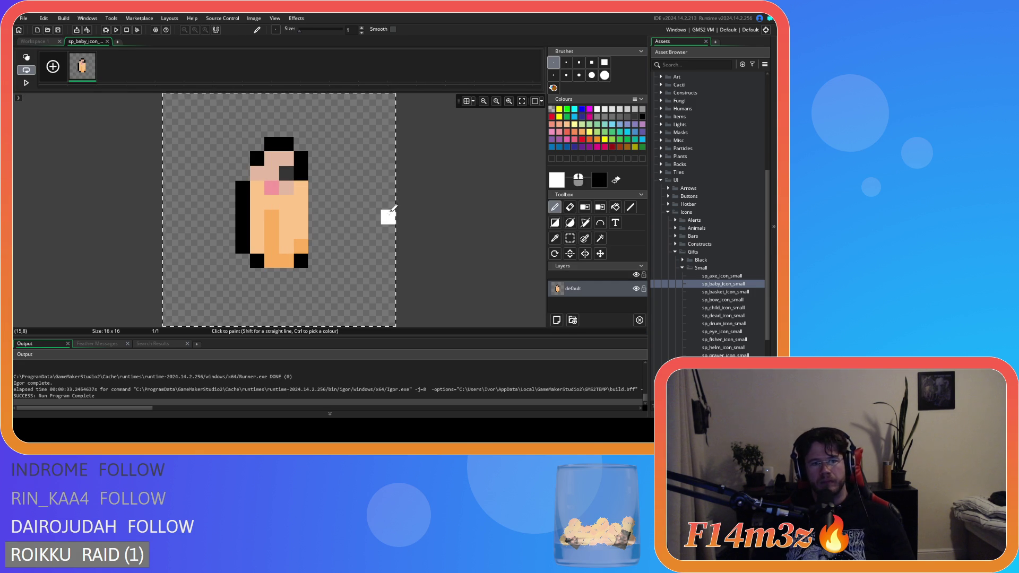
Show the grid and copy the figure's orange and peach skin tones into bottom-row swatches.
click(467, 102)
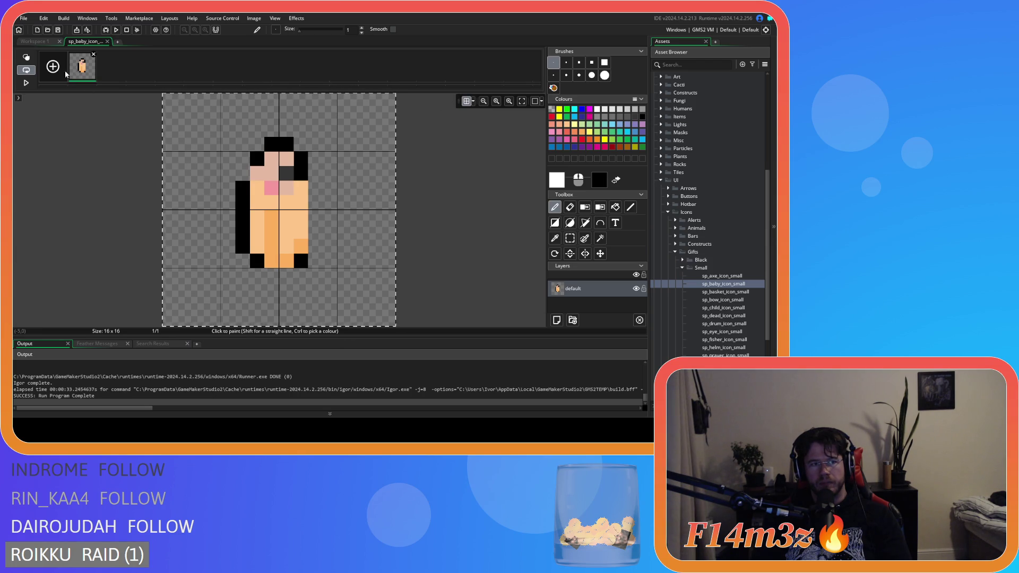
click(35, 41)
click(78, 42)
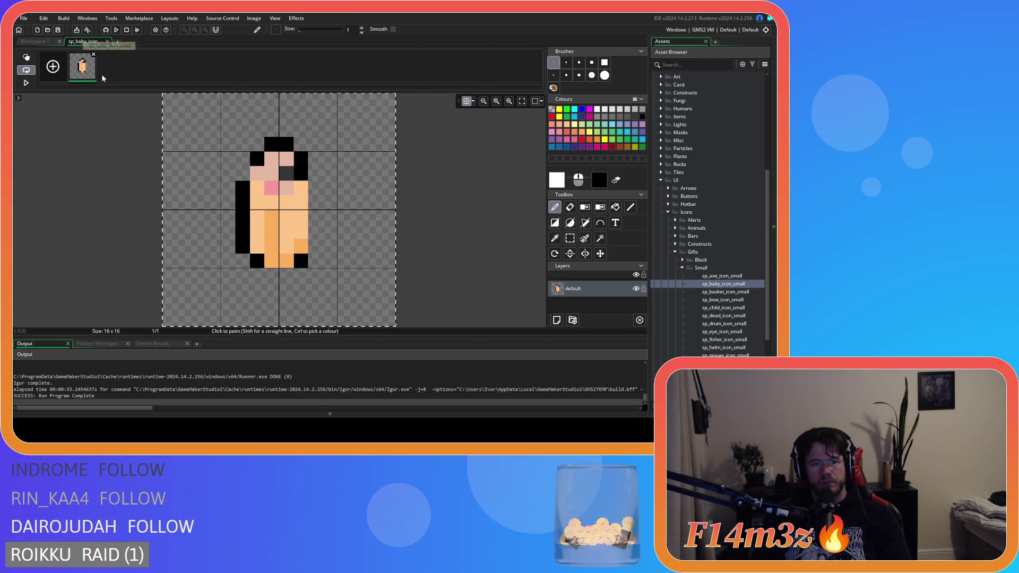
ctrl+click(271, 228)
click(388, 319)
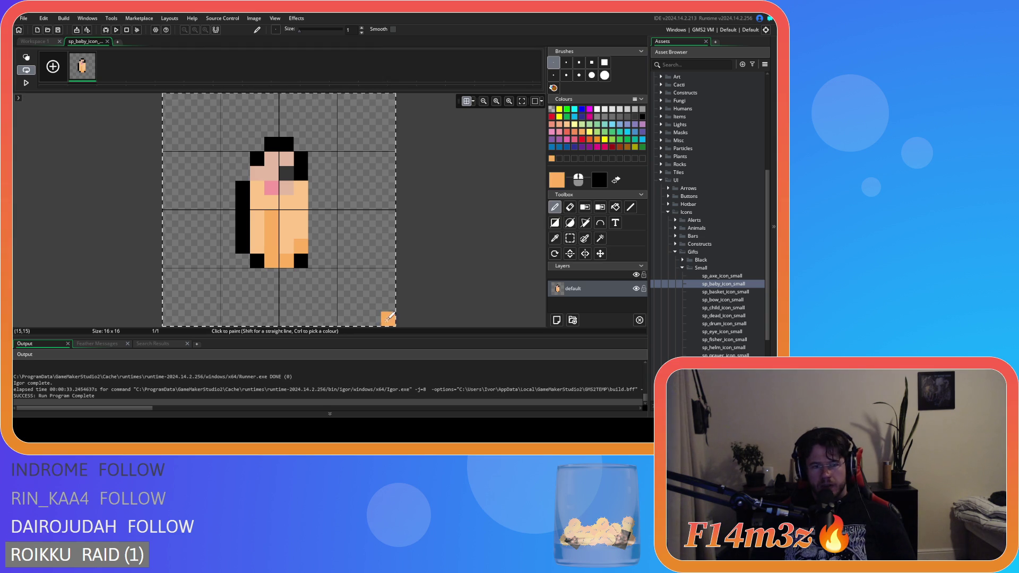
ctrl+click(257, 228)
click(359, 290)
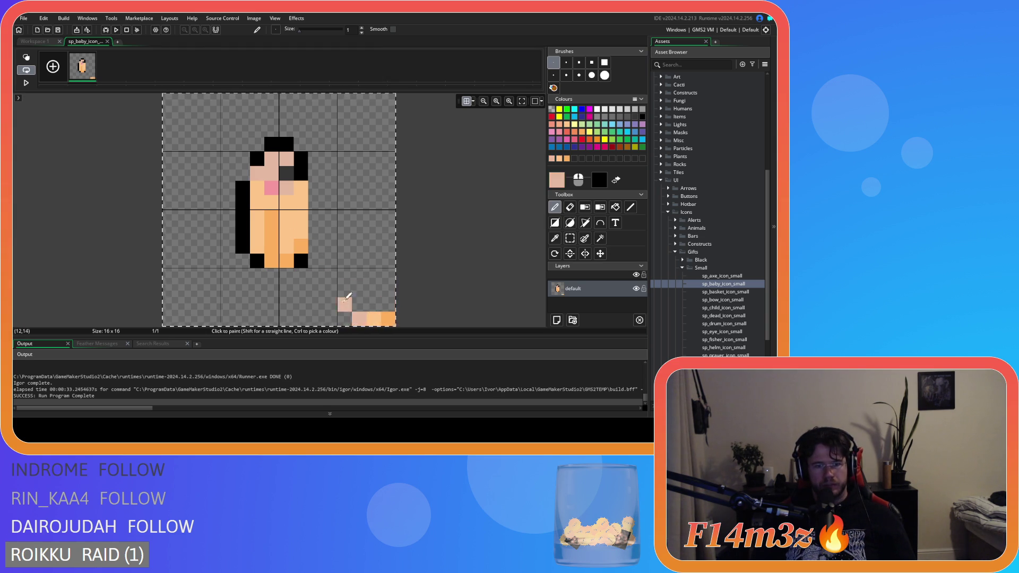
Add pink and dark swatches, then rectangle-select and delete the old figure.
ctrl+click(274, 187)
click(344, 318)
ctrl+click(223, 117)
click(330, 319)
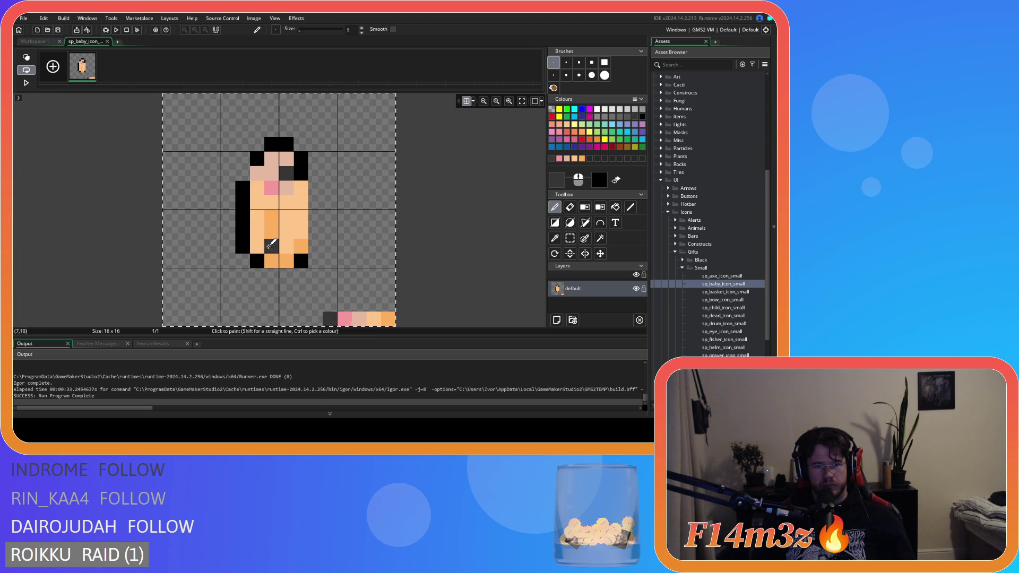
click(570, 238)
key(Delete)
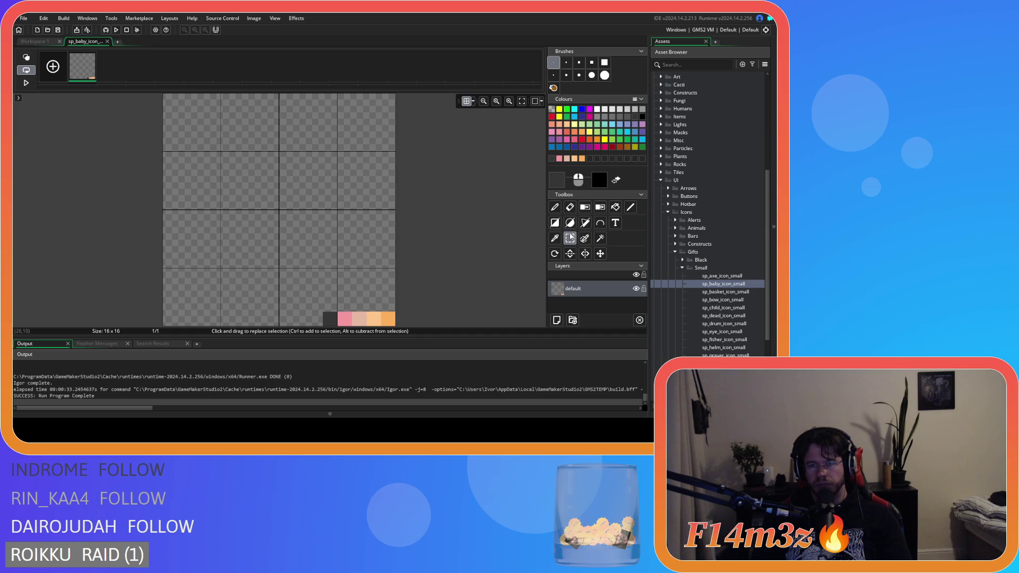
Pencil the peach body outline's lower curve and both sides.
click(555, 207)
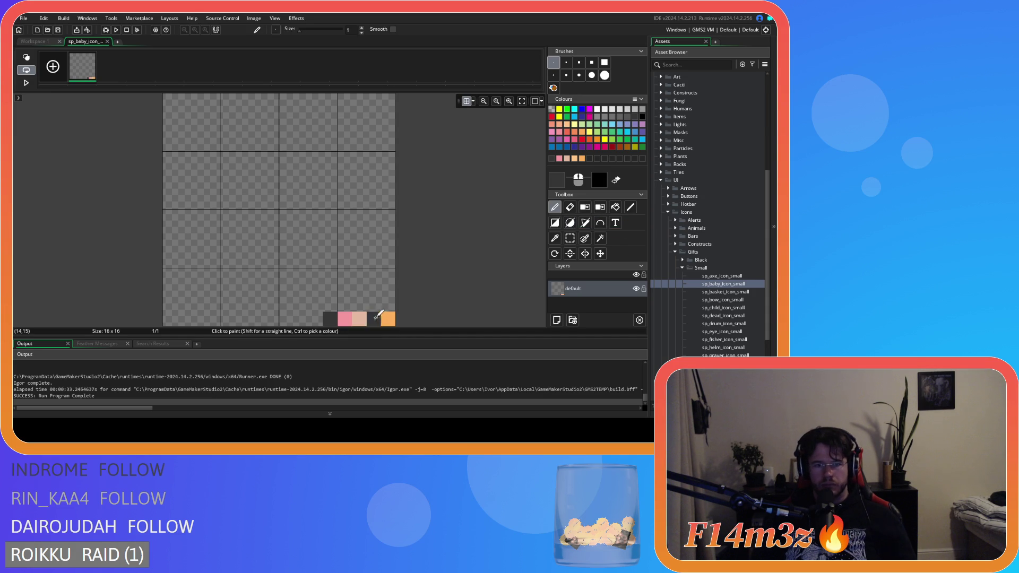
ctrl+click(375, 318)
click(243, 304)
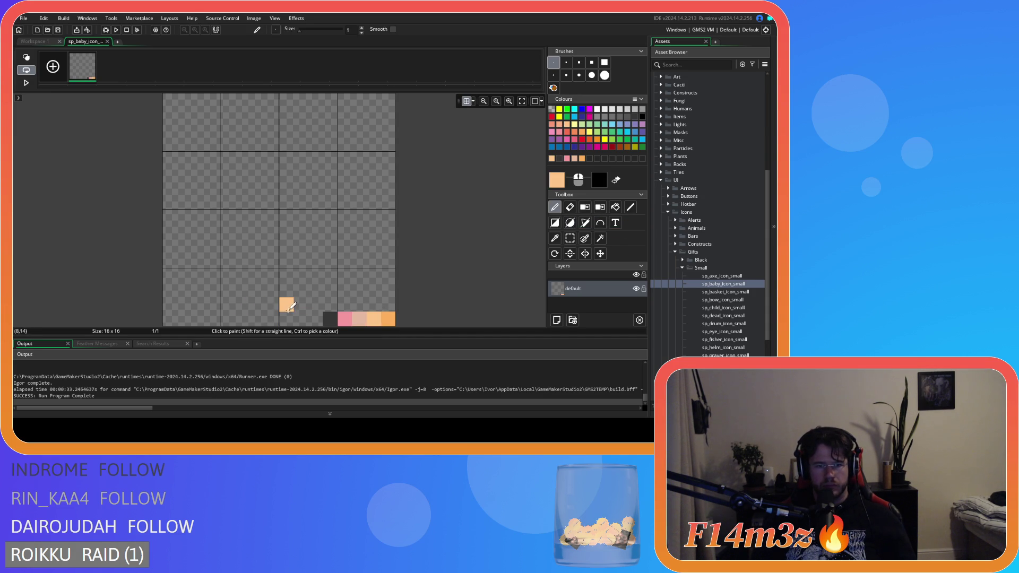
click(271, 303)
mouse_move(301, 305)
mouse_down()
mouse_move(243, 290)
mouse_move(240, 215)
mouse_up()
key(ctrl+z)
drag(228, 265, 229, 218)
drag(315, 290, 329, 217)
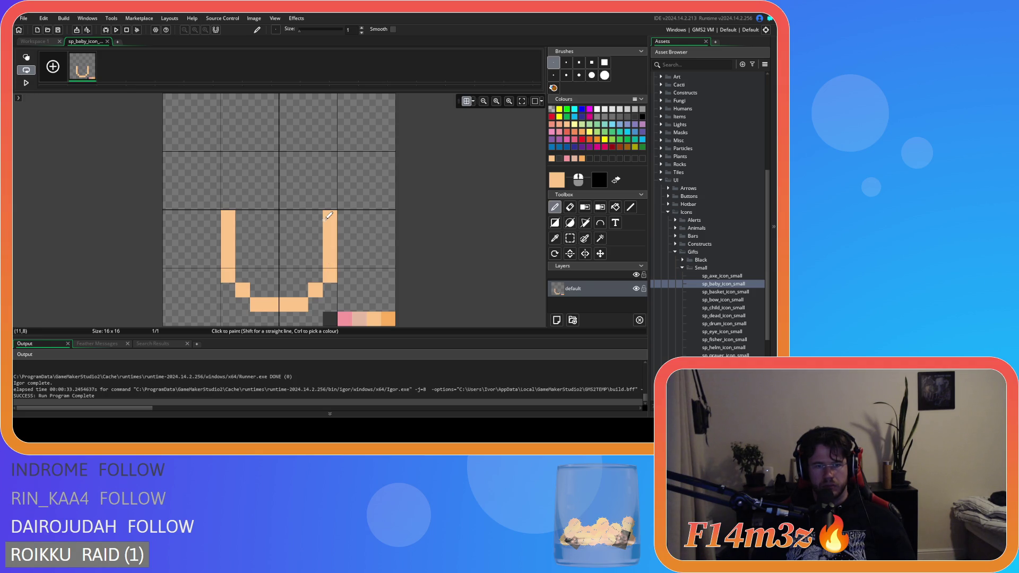
drag(229, 201, 230, 182)
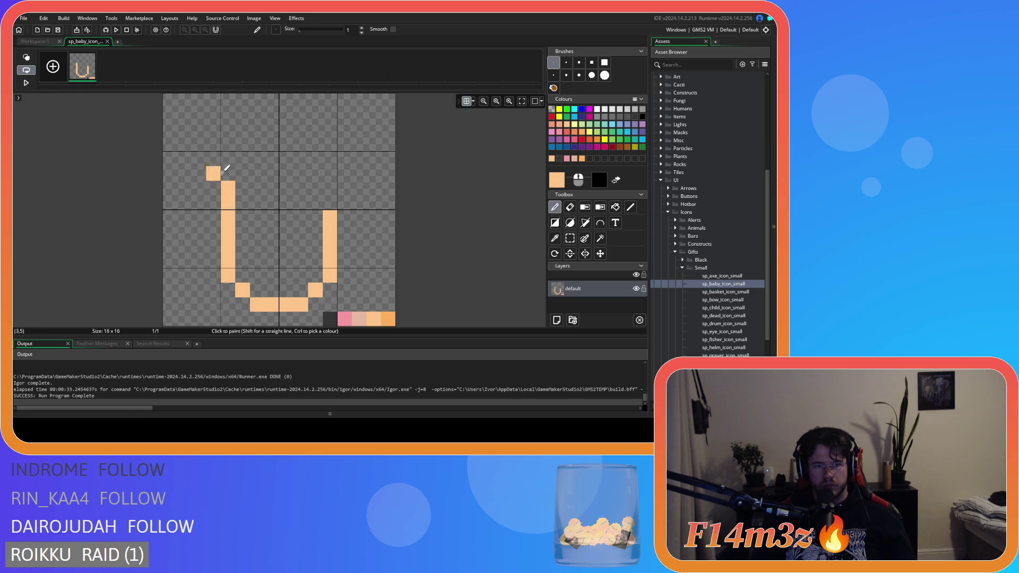
Close the outline at the top and open sp_baby_icon_black for reference.
click(243, 173)
mouse_move(242, 173)
mouse_down()
mouse_move(316, 174)
mouse_move(329, 202)
mouse_up()
click(360, 187)
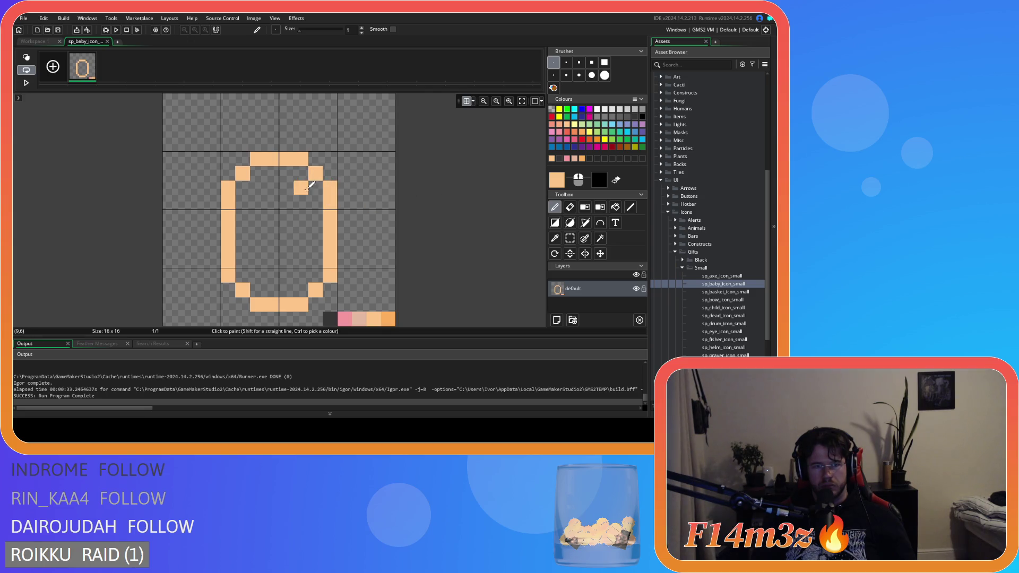
click(683, 260)
double_click(723, 276)
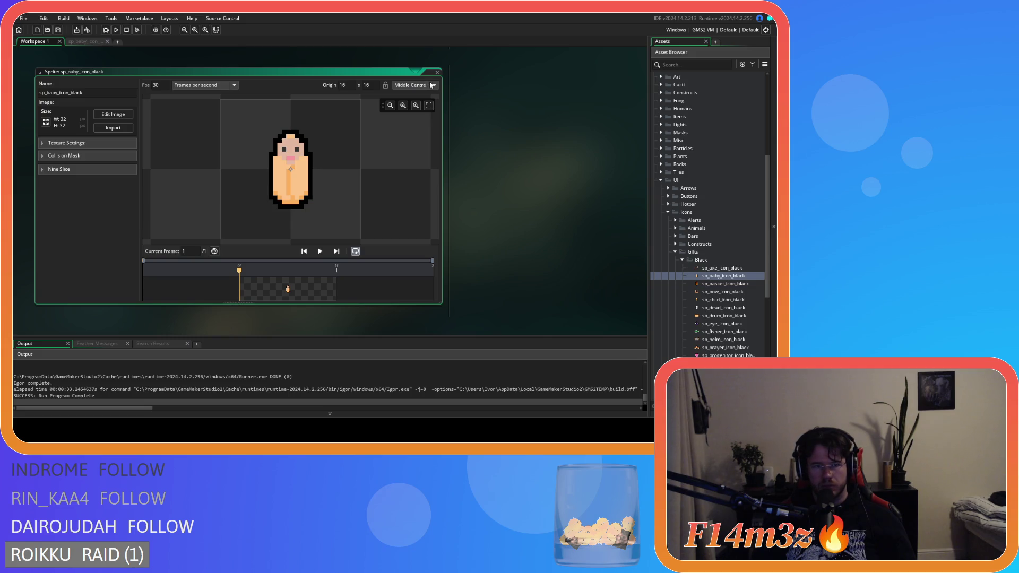
click(438, 73)
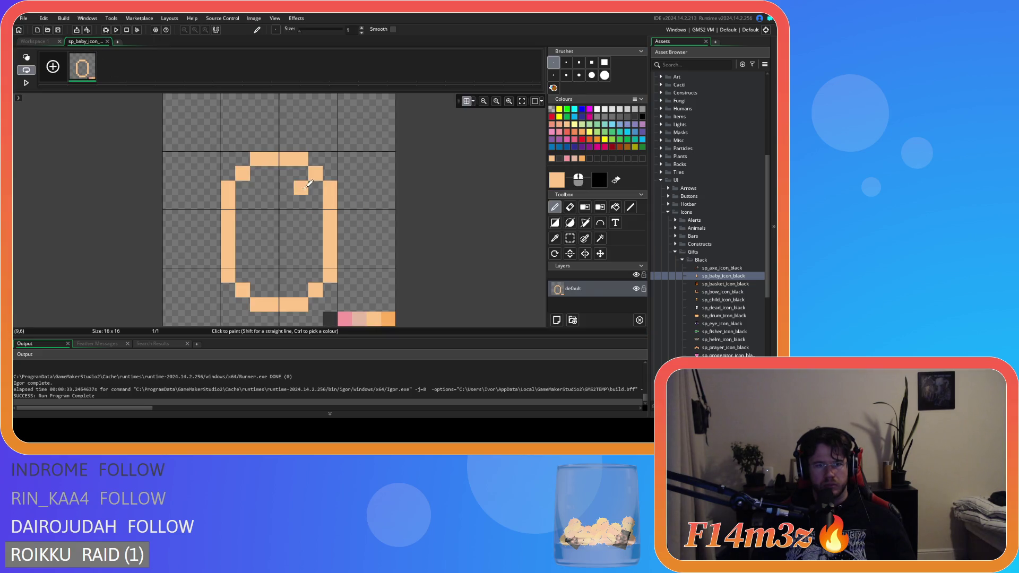
Widen the outline's top corners and erase its top row to leave it open.
click(228, 173)
click(330, 173)
click(569, 207)
drag(298, 159, 263, 159)
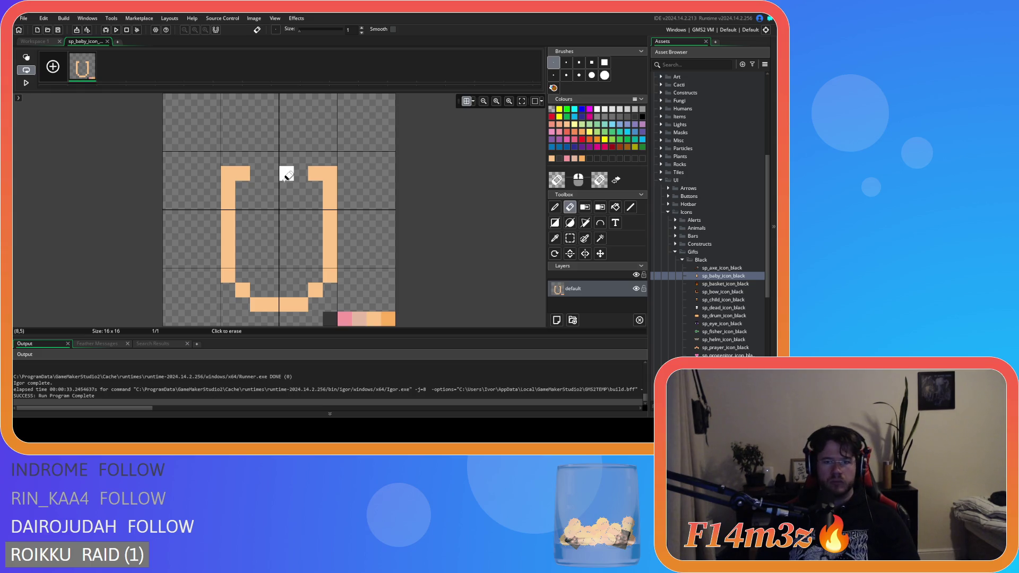
Paint a short peach bar inside the top of the outline, then view the reference sprite.
click(554, 238)
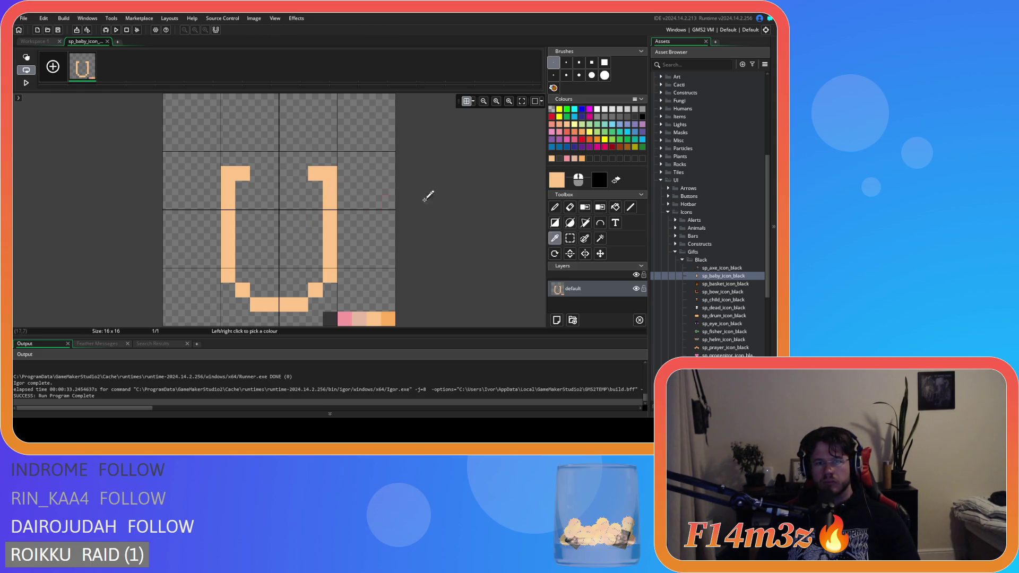
click(555, 207)
click(262, 191)
mouse_move(272, 202)
mouse_down()
mouse_move(273, 188)
mouse_move(296, 192)
mouse_up()
key(ctrl+z)
drag(82, 42, 81, 43)
click(257, 101)
click(34, 41)
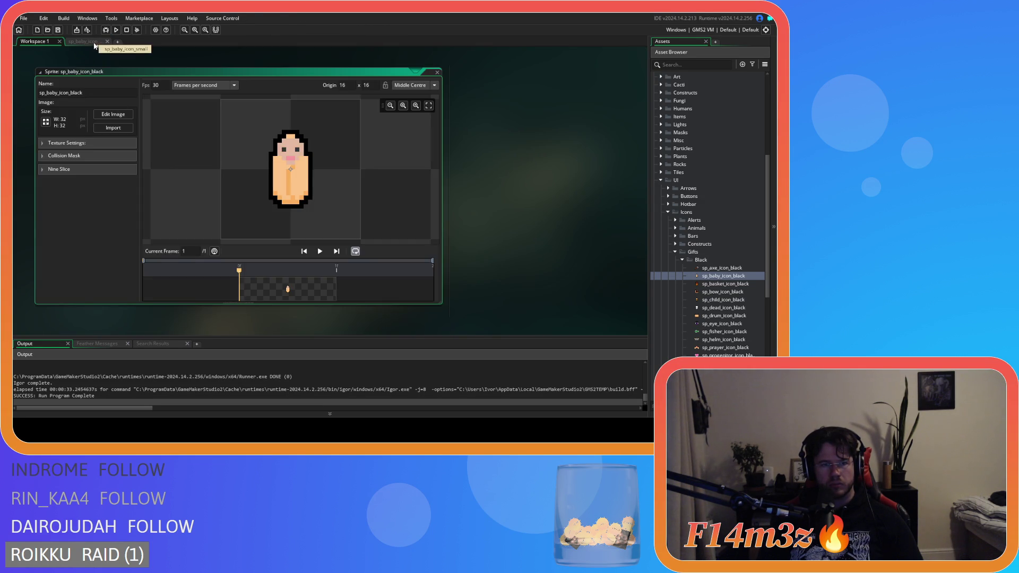
Replace the inner bar with a two-pixel V neckline and draw the beige head outline across the top.
click(94, 43)
right_click(271, 188)
right_click(286, 188)
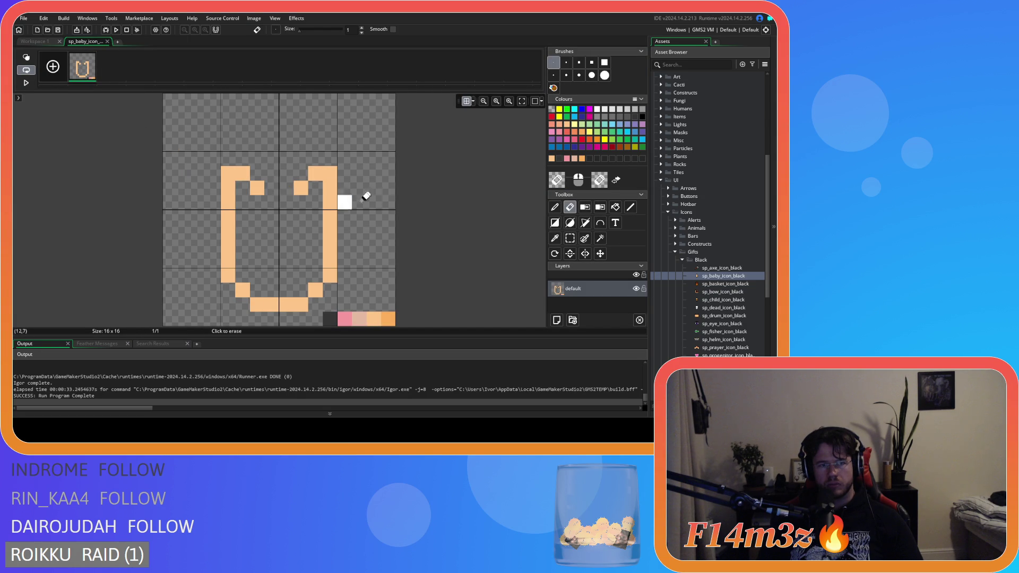
click(272, 201)
click(286, 203)
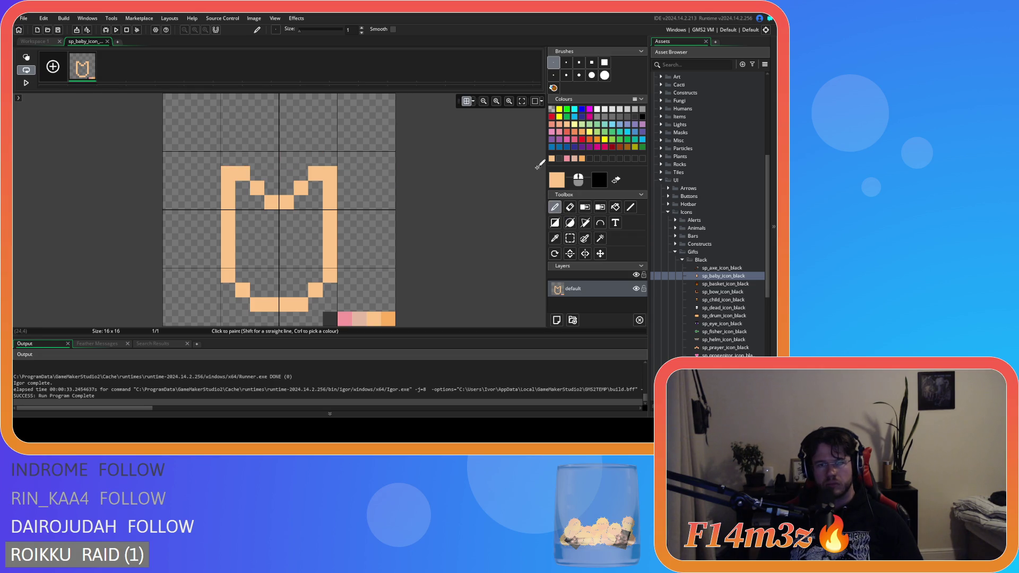
ctrl+click(359, 319)
mouse_move(237, 157)
mouse_down()
mouse_move(240, 127)
mouse_move(266, 114)
mouse_move(303, 116)
mouse_move(313, 157)
mouse_up()
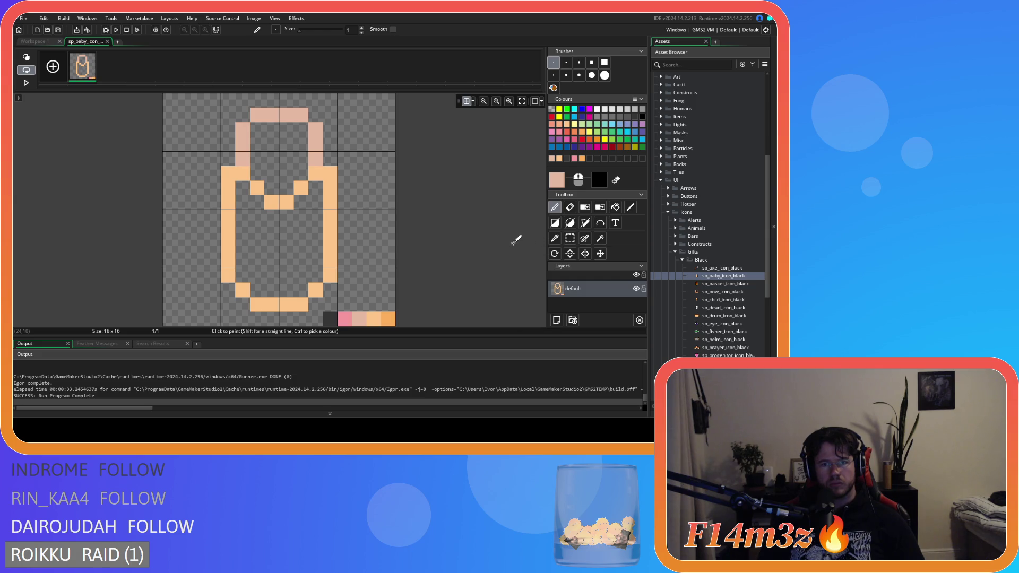
Fill the head pale pink and paint a two-pixel pink mouth.
click(616, 207)
click(279, 138)
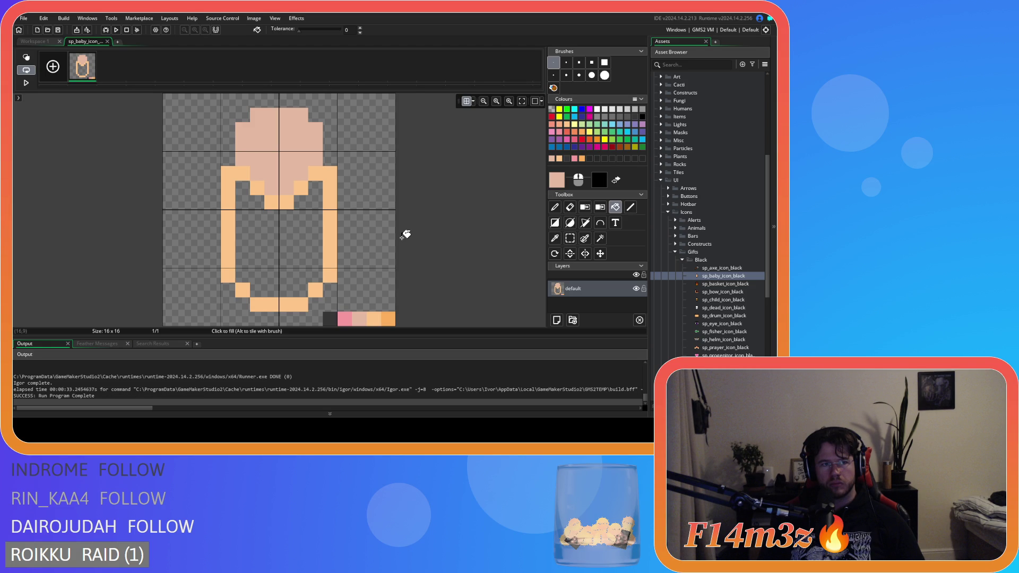
key(p)
ctrl+click(344, 319)
click(270, 158)
key(ctrl+z)
drag(271, 173, 286, 173)
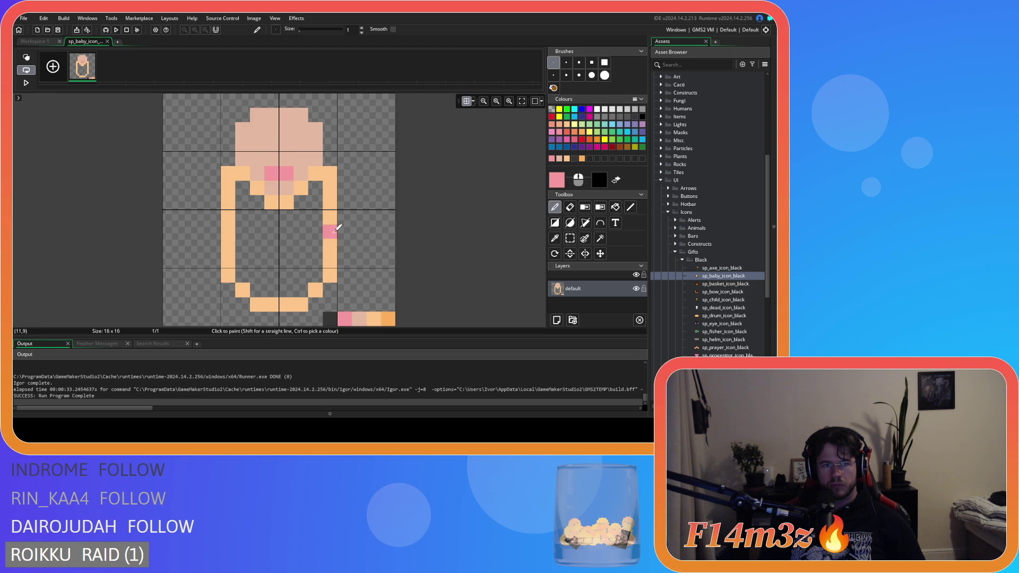
Paint two dark eyes and fill the body outline with peach.
ctrl+click(330, 318)
click(257, 144)
click(301, 144)
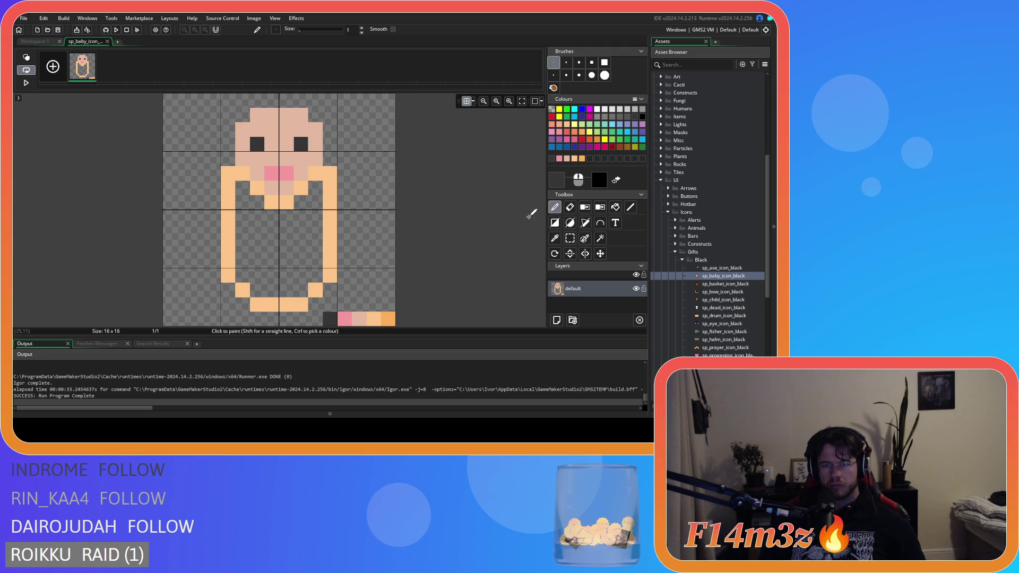
ctrl+click(341, 204)
click(615, 207)
click(279, 239)
click(554, 207)
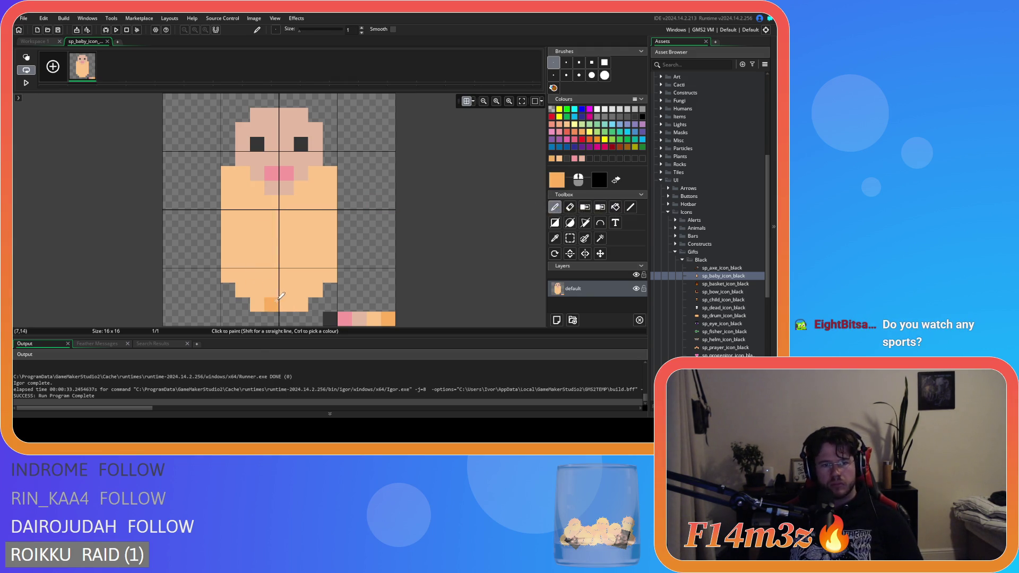
Shade the body's bottom edge and a centre stripe in darker orange.
click(44, 42)
click(85, 41)
mouse_move(241, 290)
mouse_down()
mouse_move(227, 275)
mouse_move(293, 300)
mouse_move(325, 288)
mouse_move(332, 269)
mouse_up()
mouse_move(287, 202)
mouse_down()
mouse_move(272, 219)
mouse_move(273, 276)
mouse_move(289, 291)
mouse_up()
click(346, 290)
key(ctrl+z)
click(38, 42)
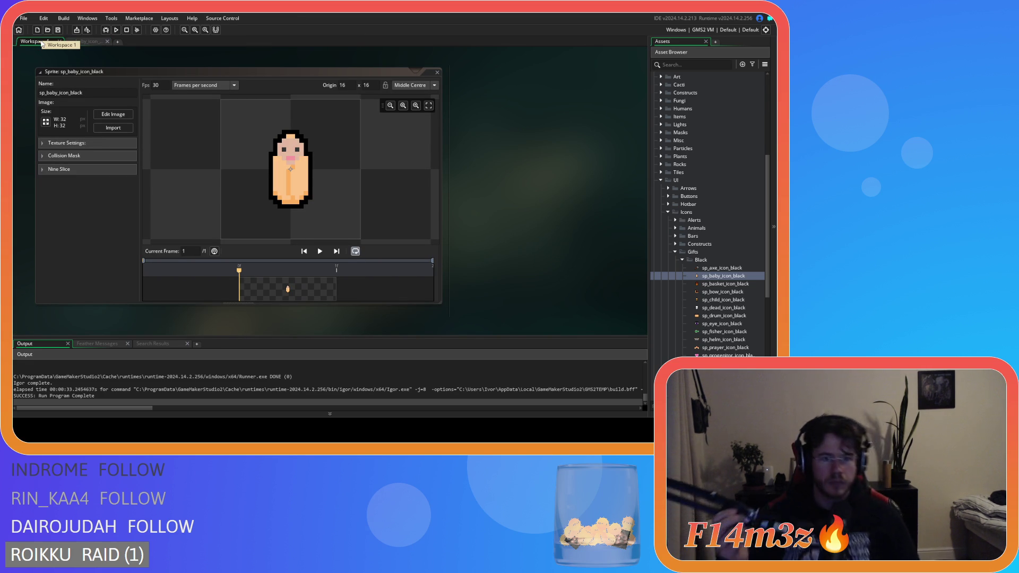
Open sp_baby_icon_small from the Asset Browser and reposition its sprite window.
click(85, 41)
click(35, 41)
scroll(706, 213, down, 5)
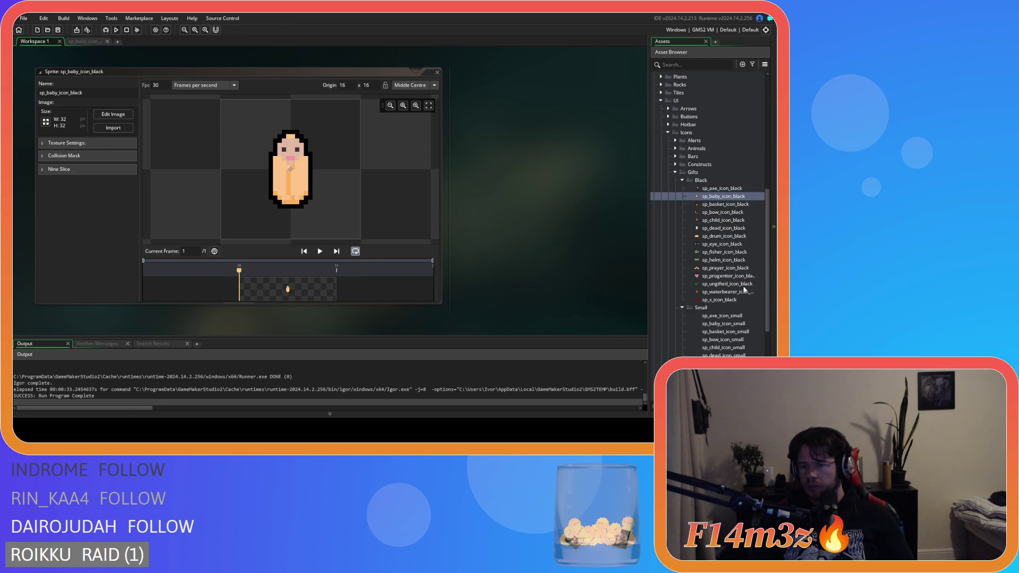
click(731, 260)
double_click(731, 260)
drag(167, 65, 167, 78)
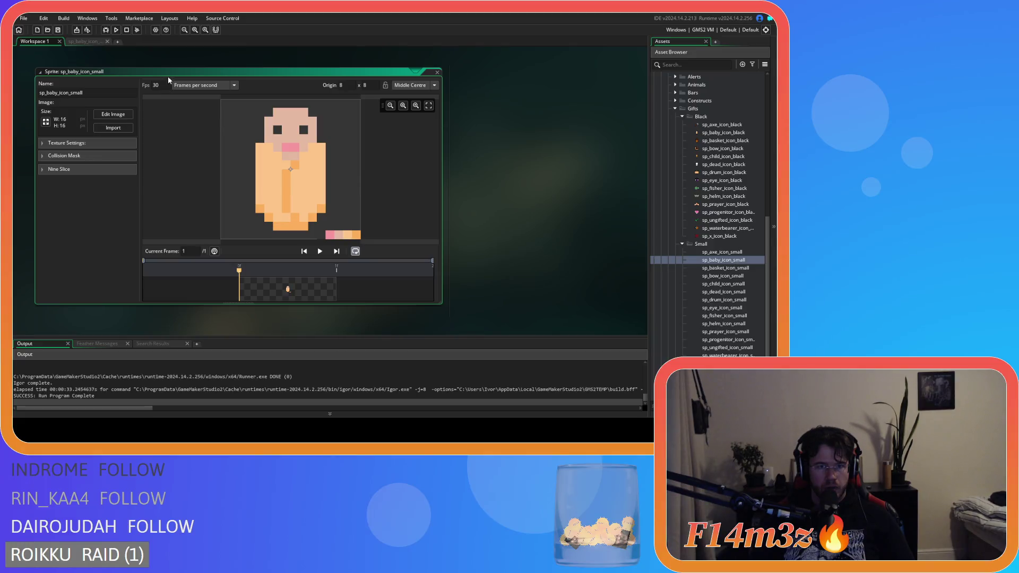
click(79, 44)
Find the small baby sprite window in the workspace and open it in the pixel editor.
click(34, 41)
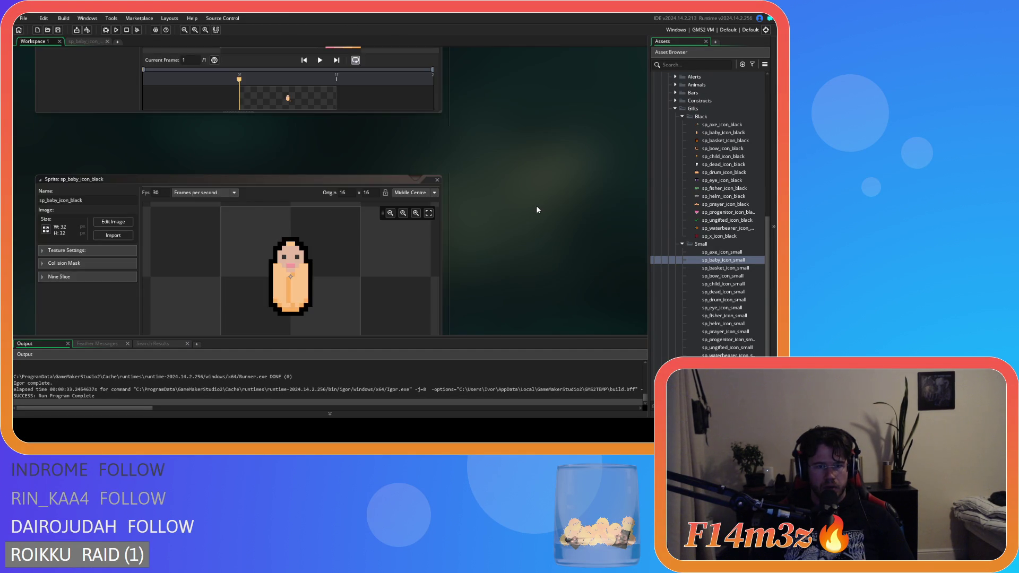
scroll(537, 210, down, 1)
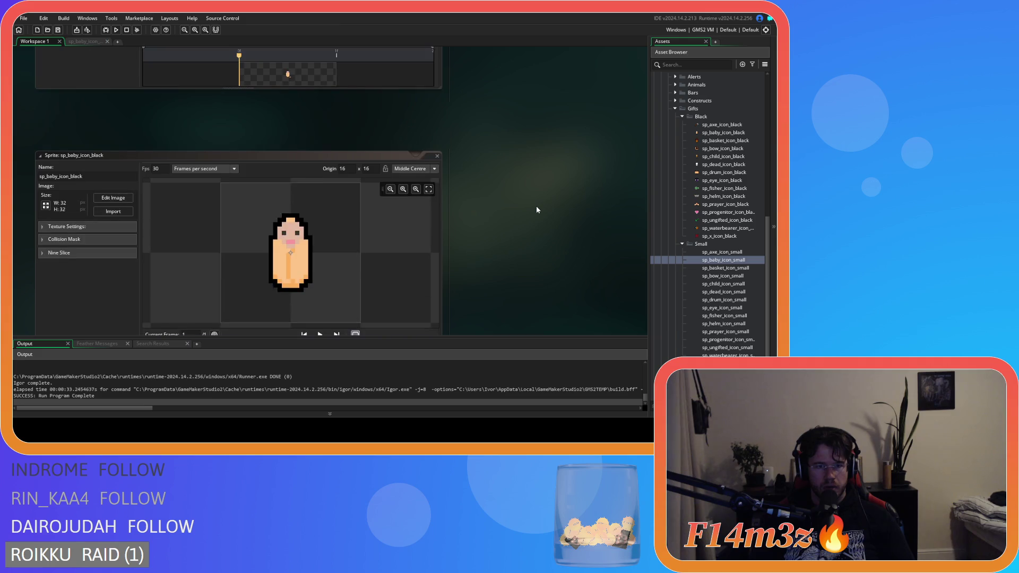
scroll(537, 210, up, 5)
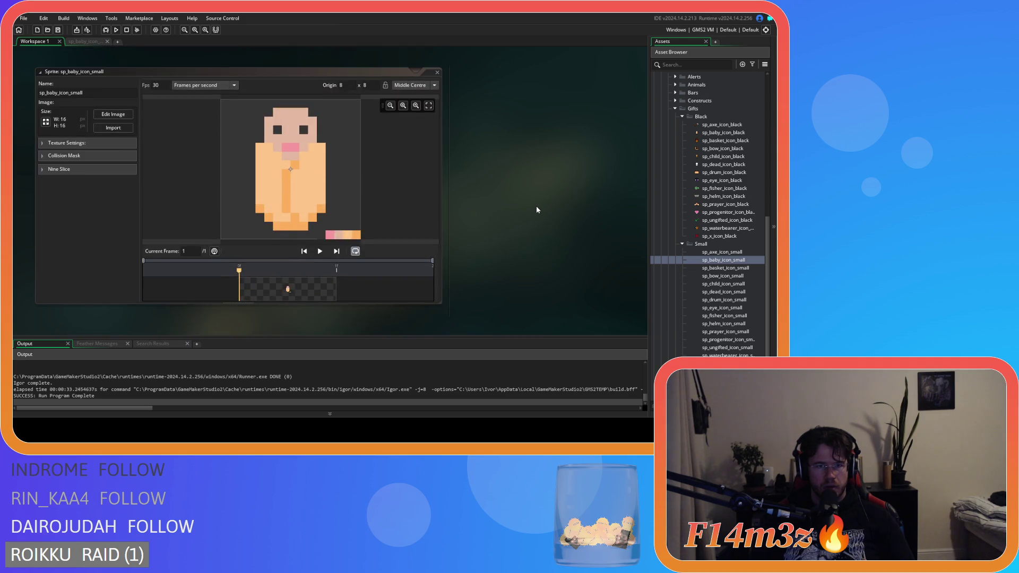
scroll(536, 210, down, 5)
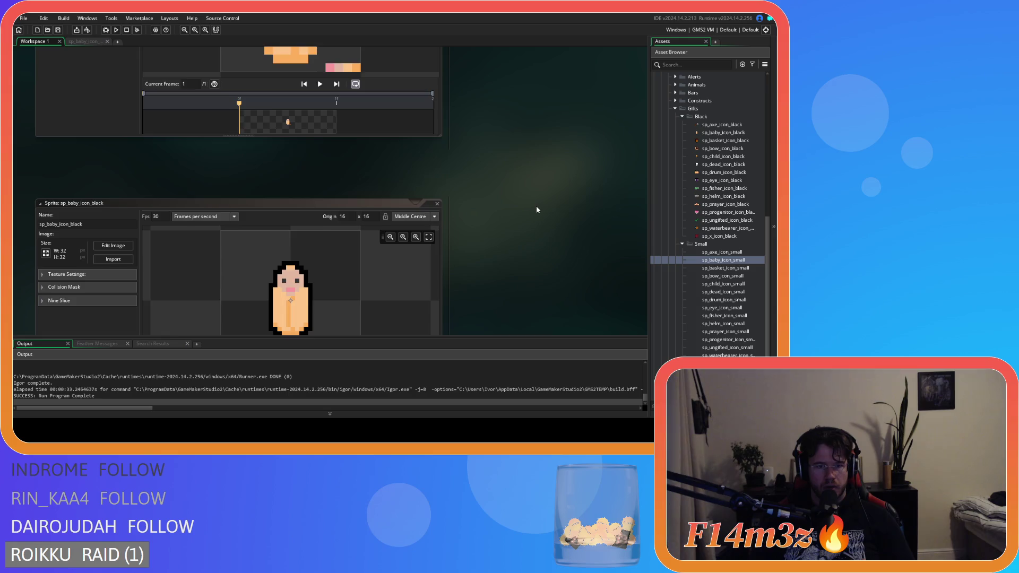
scroll(536, 209, up, 3)
scroll(537, 210, up, 3)
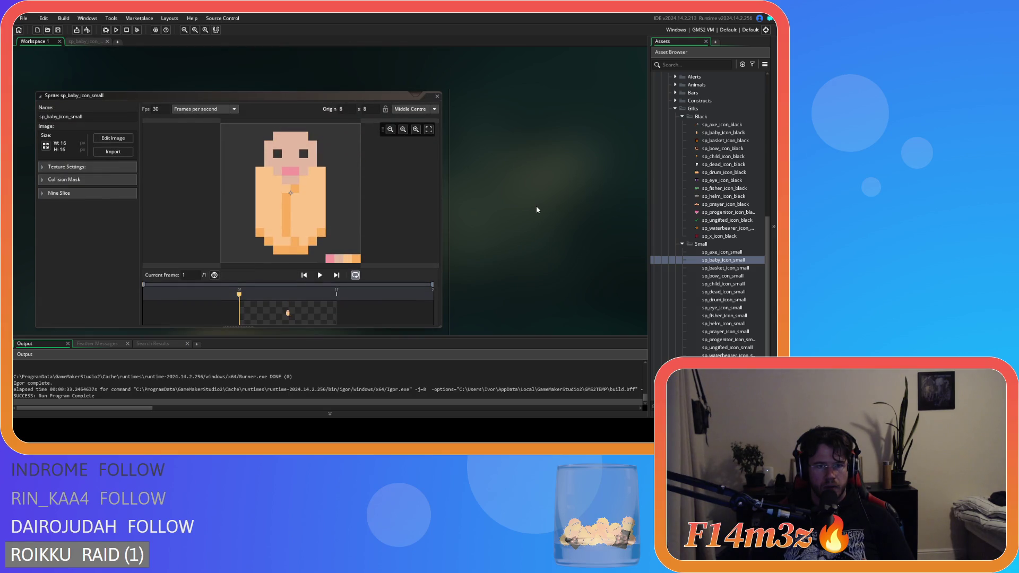
scroll(536, 210, down, 2)
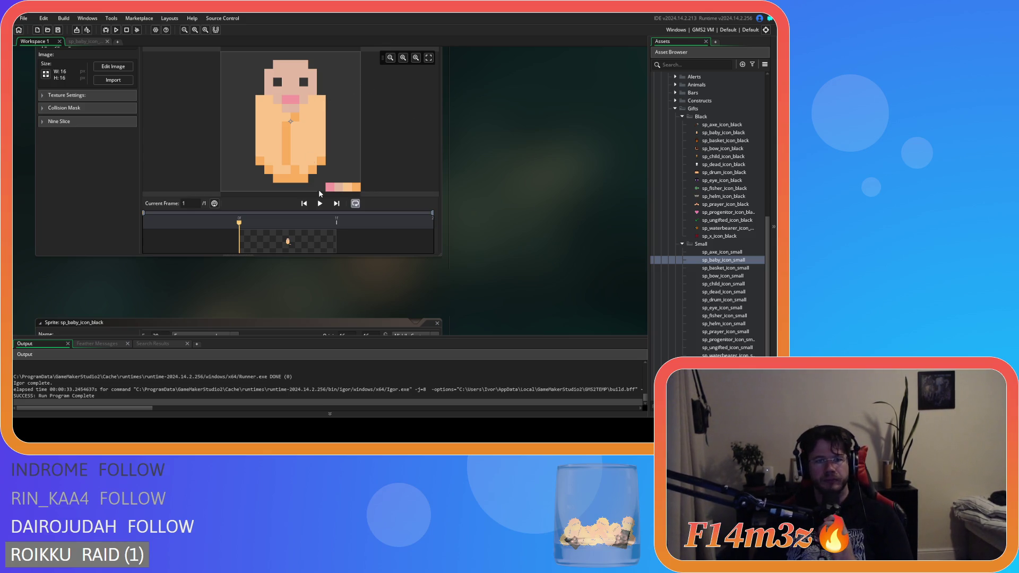
scroll(392, 157, up, 3)
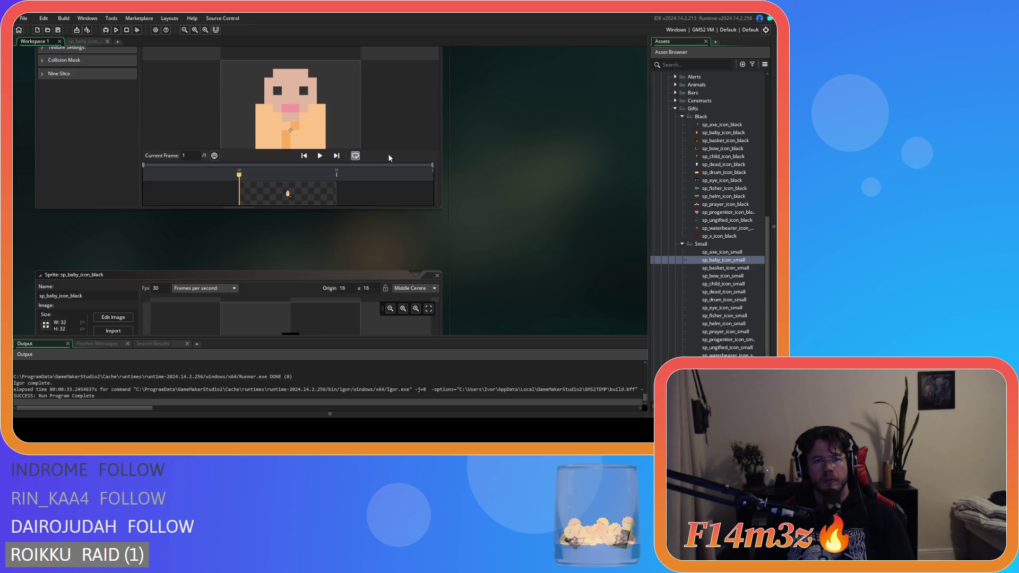
scroll(392, 165, up, 2)
scroll(388, 127, down, 3)
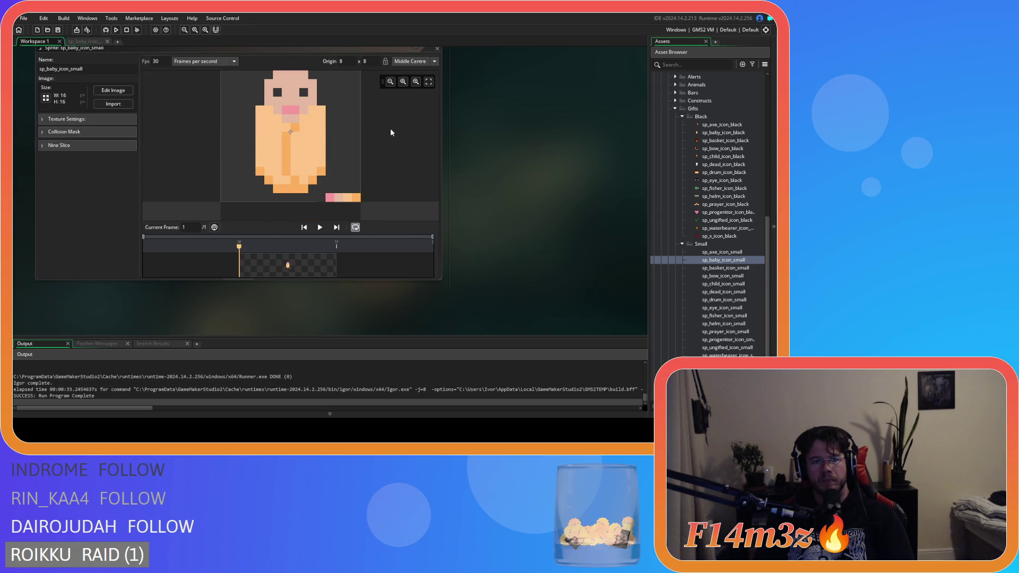
scroll(361, 135, up, 2)
click(118, 91)
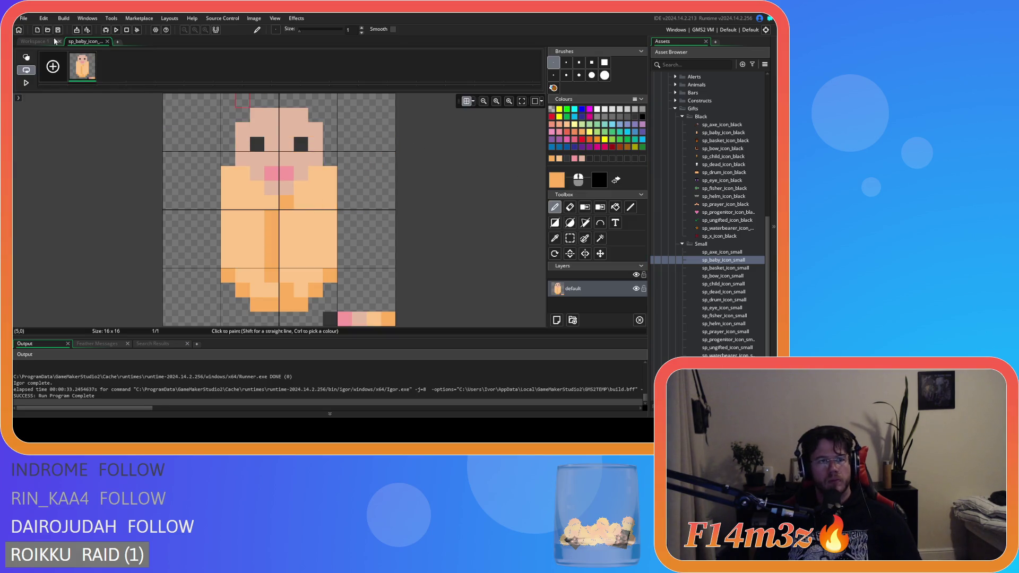
Sample the peach skin colour from the black baby sprite, then close that sprite's editor.
click(36, 42)
scroll(410, 316, down, 5)
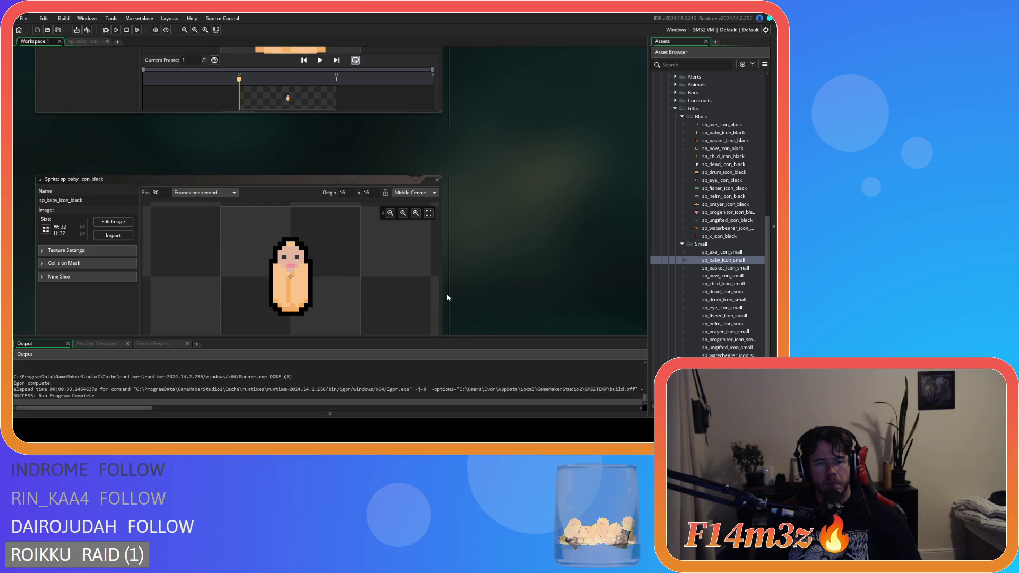
click(113, 221)
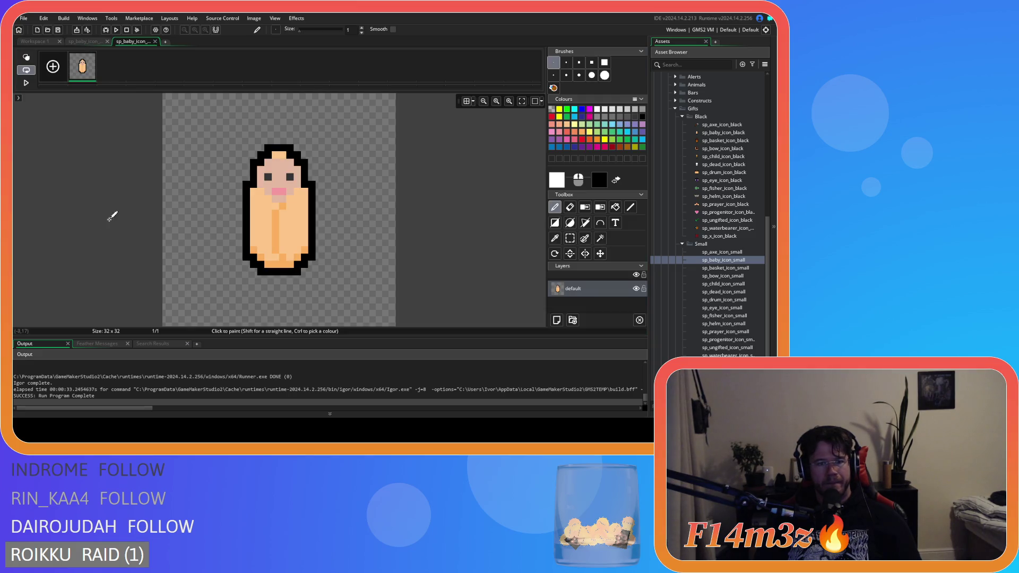
ctrl+click(283, 155)
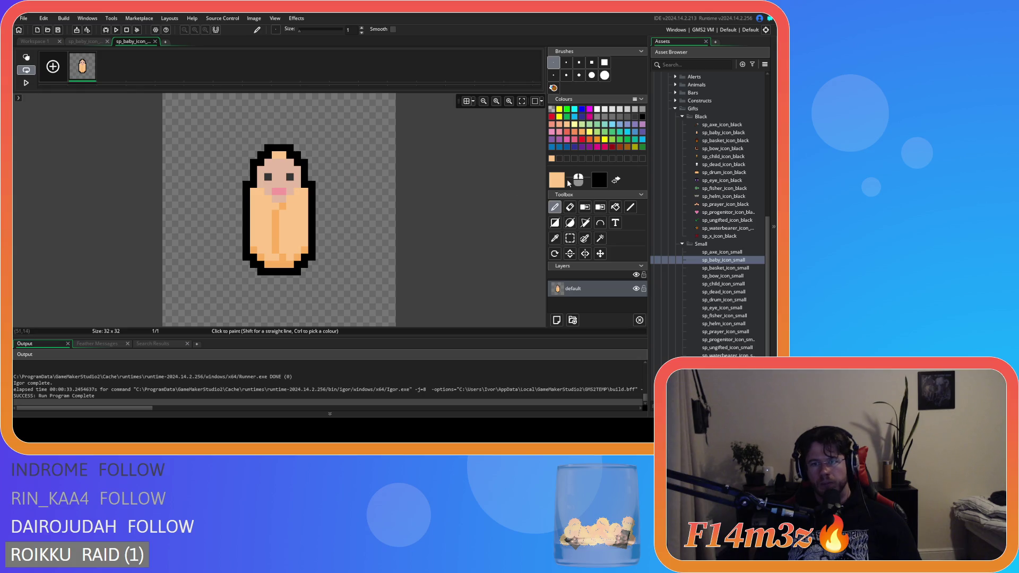
click(559, 183)
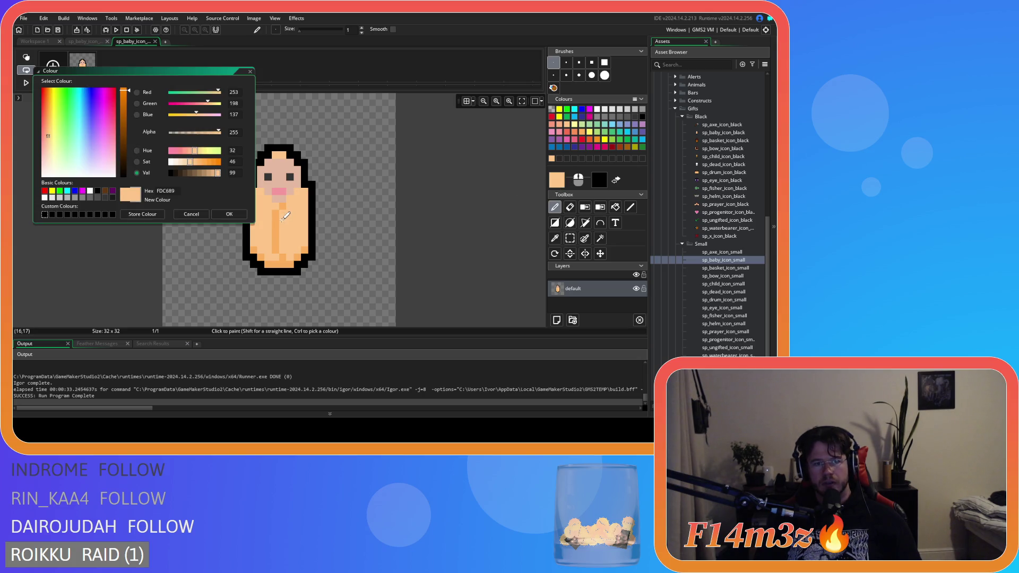
click(250, 73)
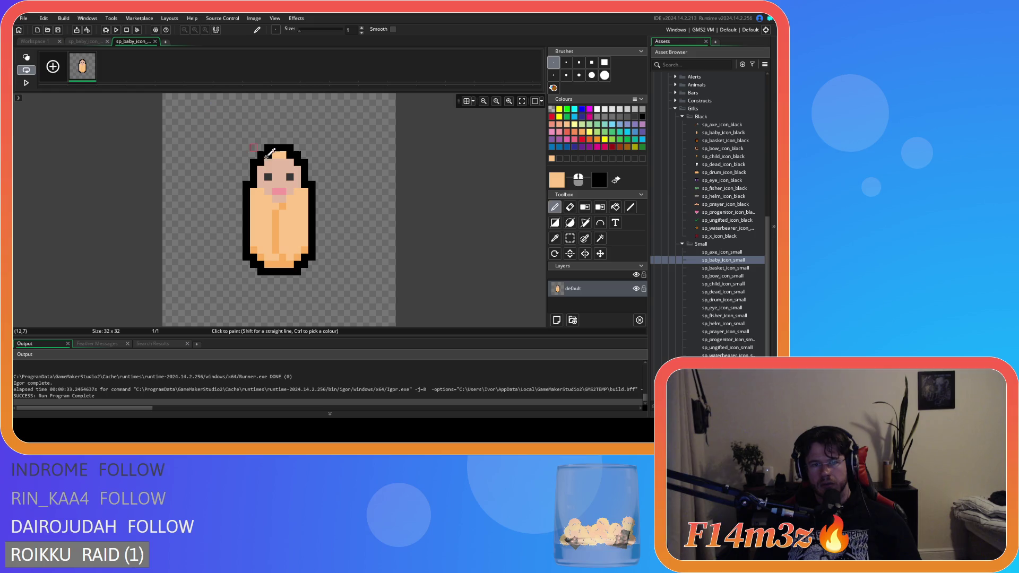
click(155, 41)
Try peach pixels on the small baby's head, undoing the misplaced ones.
click(101, 42)
click(298, 140)
key(ctrl+z)
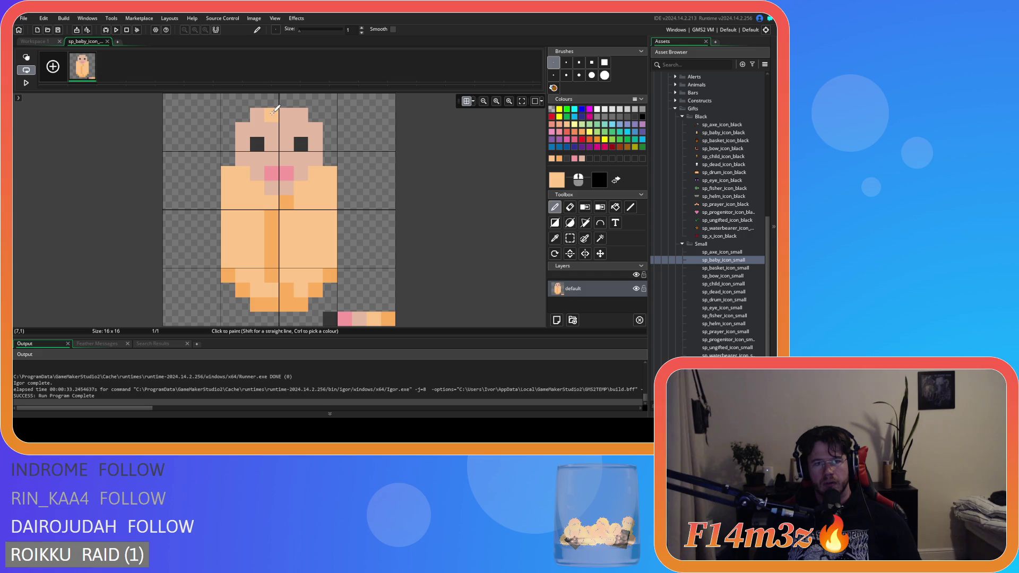
key(ctrl+z)
key(ctrl+z)
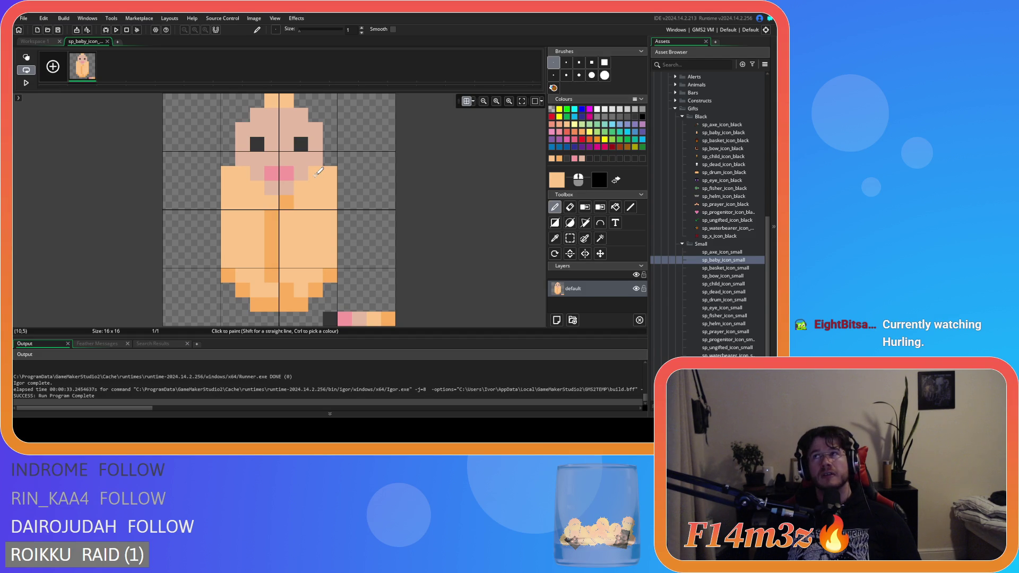
key(ctrl+z)
click(287, 113)
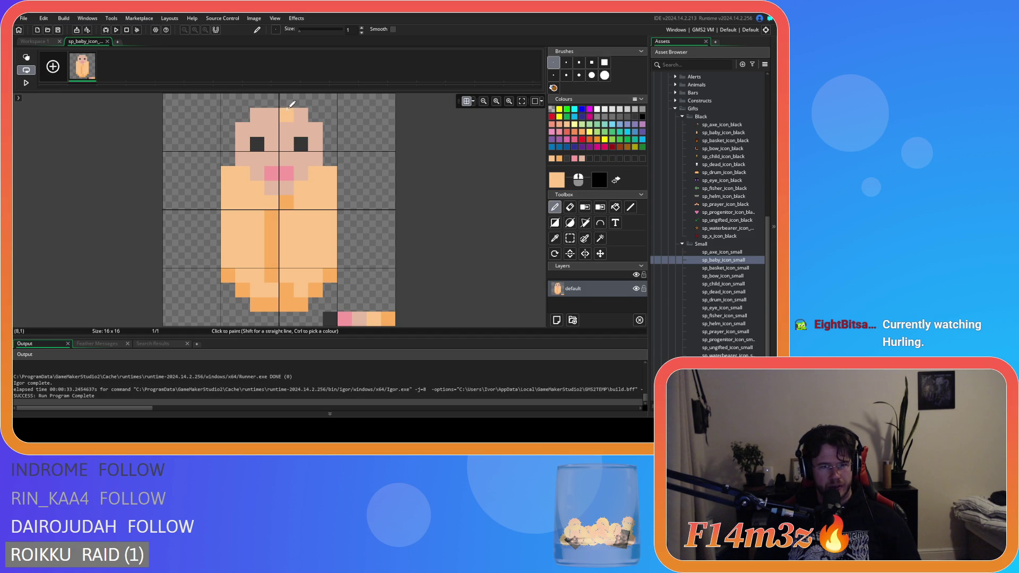
key(ctrl+z)
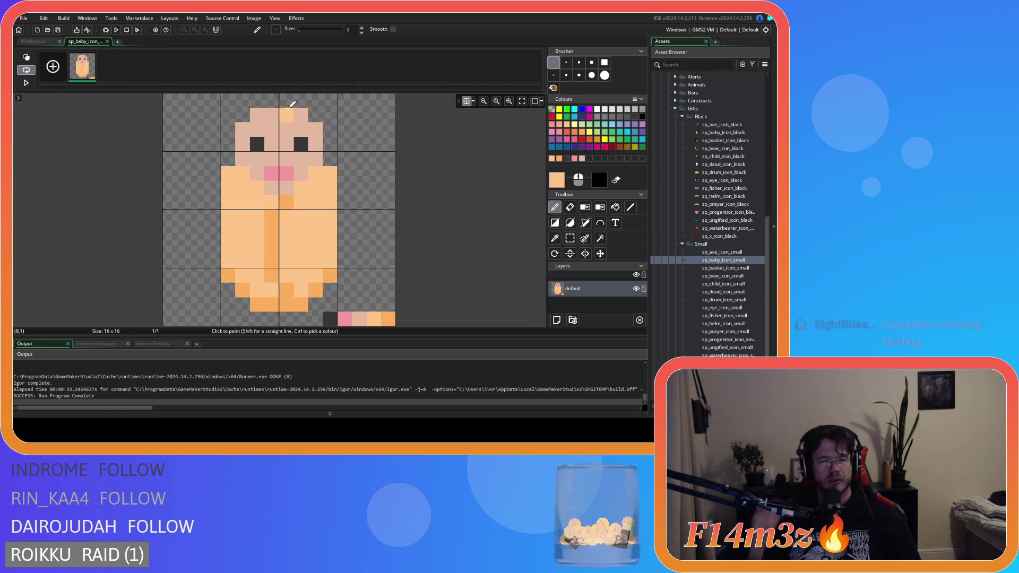
Test peach tuft pixels above the head and beside the shoulder, then undo them.
scroll(266, 128, up, 2)
click(256, 146)
scroll(256, 146, down, 3)
scroll(256, 146, up, 3)
click(271, 144)
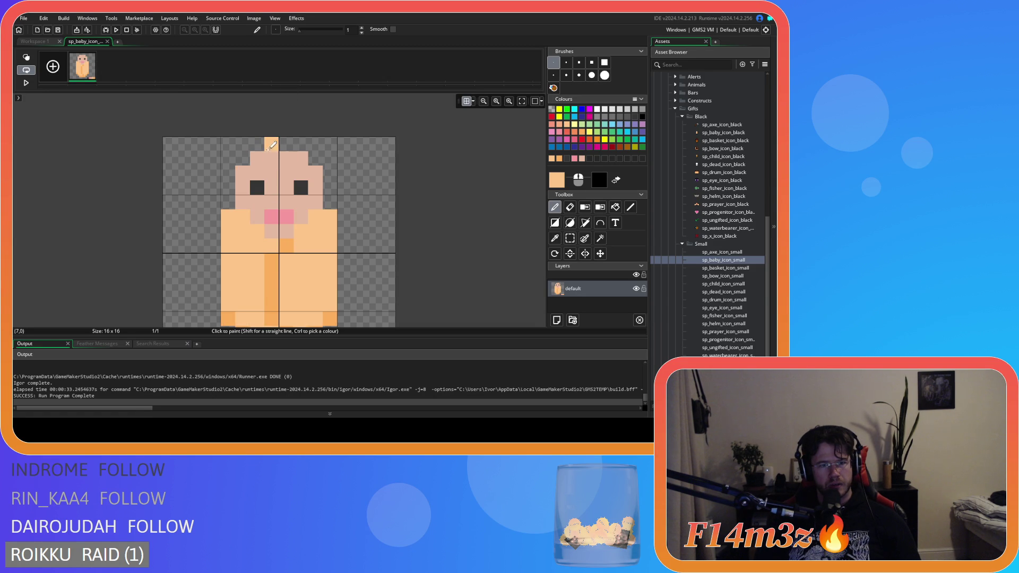
click(286, 141)
key(ctrl+z)
key(ctrl+z)
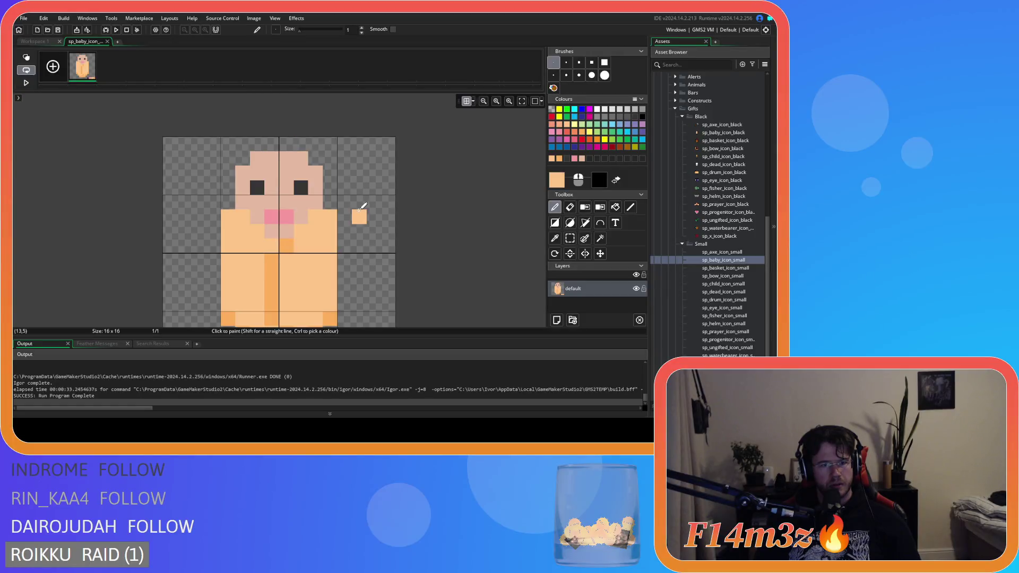
click(388, 229)
scroll(386, 218, down, 1)
scroll(386, 214, down, 2)
key(ctrl+z)
key(ctrl+z)
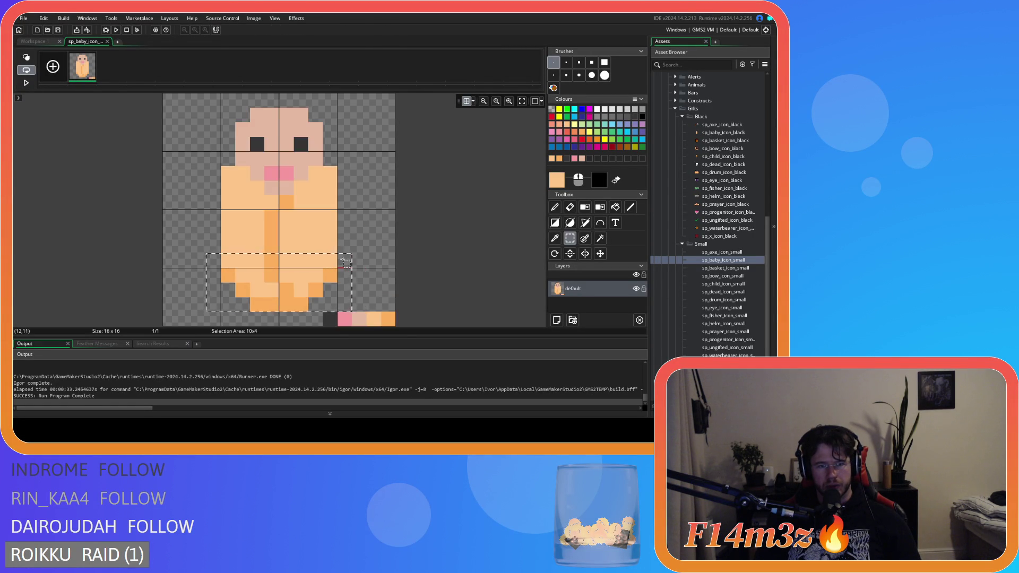
Select the baby's lower body and feet and nudge them one pixel.
key(s)
drag(206, 108, 366, 297)
key(Down)
click(396, 232)
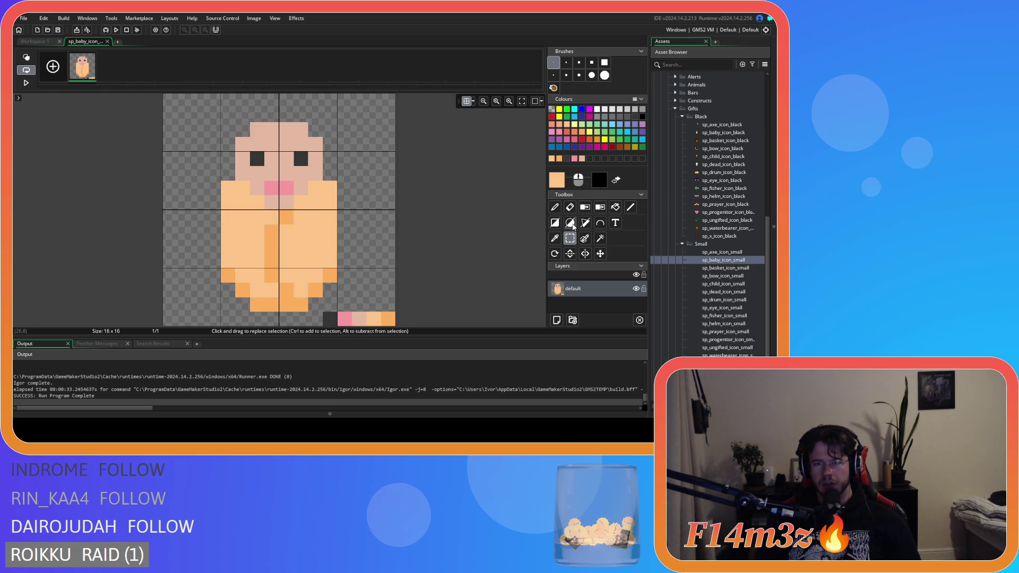
Paint a two-pixel peach tuft on top of the head.
click(554, 207)
click(257, 115)
drag(271, 114, 286, 115)
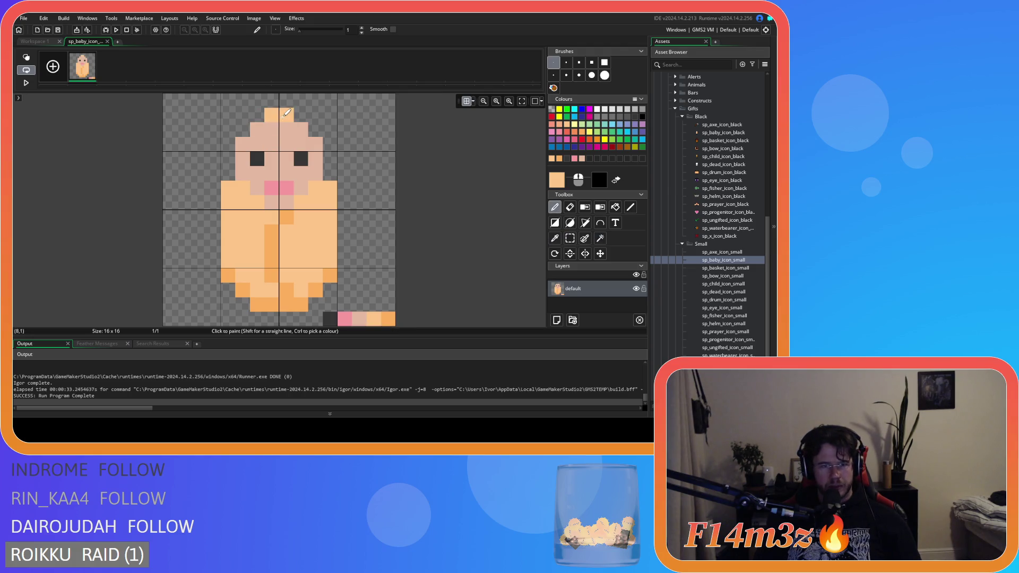
Open the black baby sprite, then paste the copied black-outlined figure into the small baby sprite.
click(37, 41)
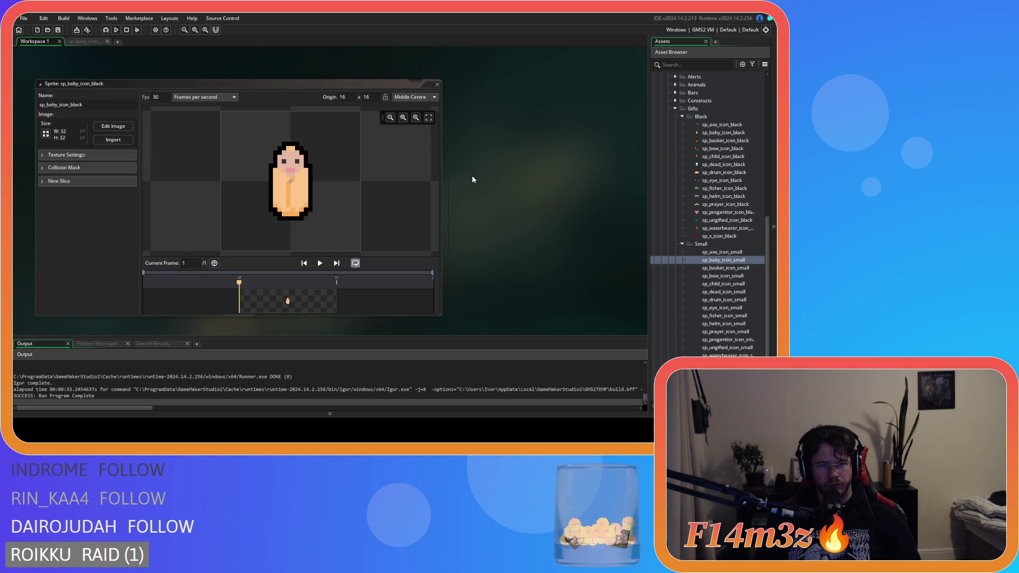
scroll(472, 175, up, 2)
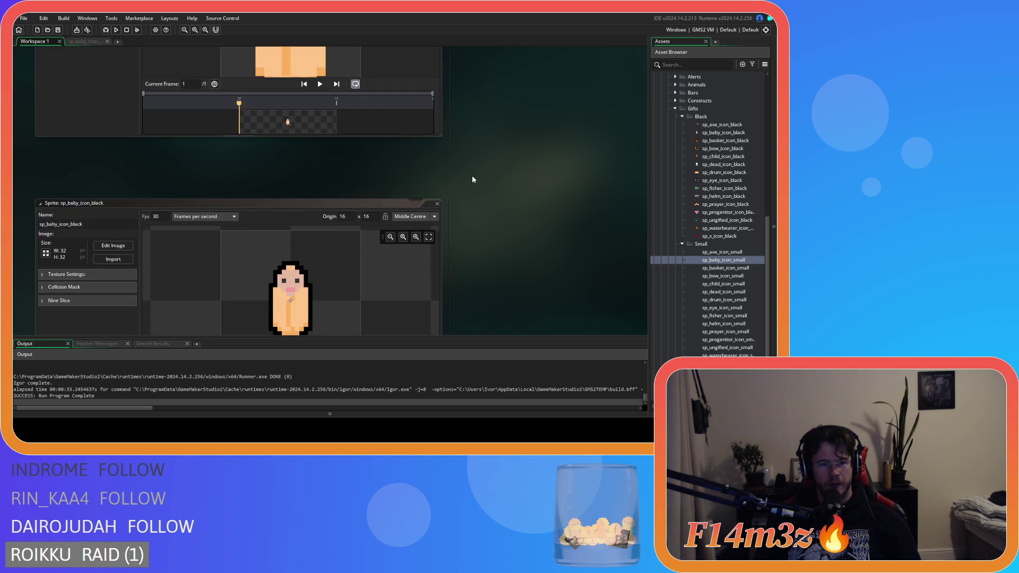
click(113, 245)
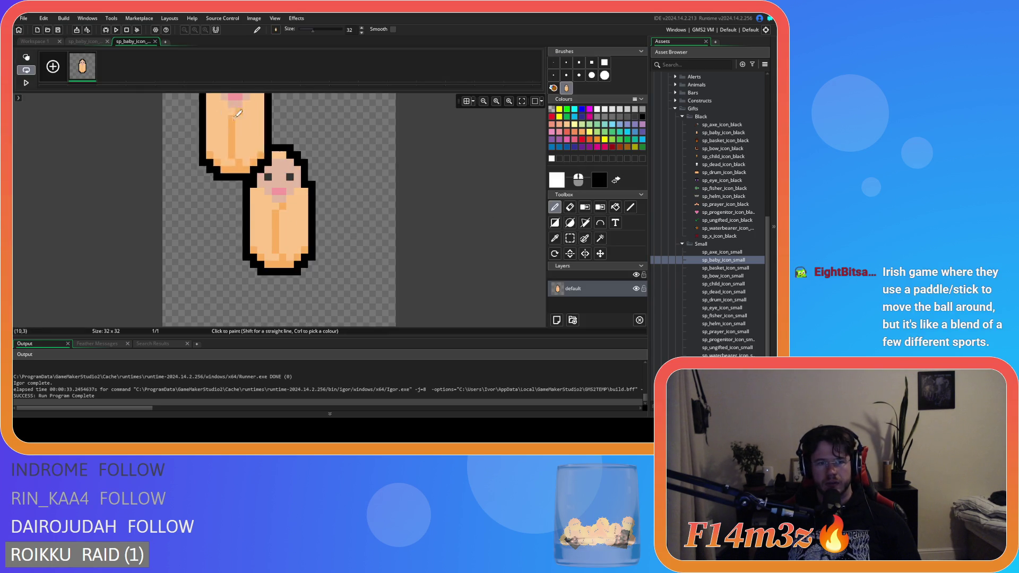
click(85, 41)
key(ctrl+v)
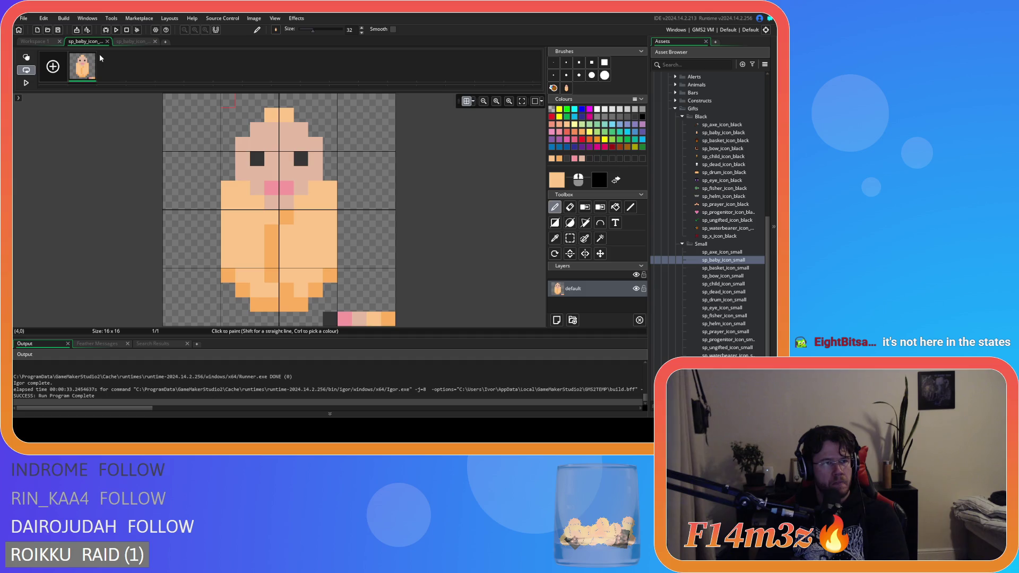
mouse_move(92, 55)
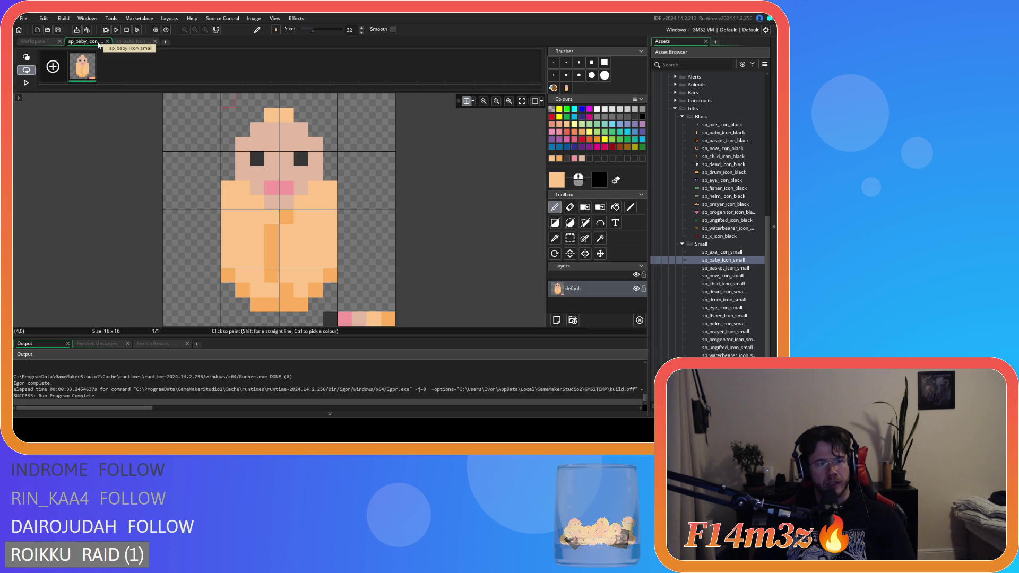
Close the 32x32 sprite, erase the bottom-right swatch pixels with a size-1 eraser, and close the editor.
key(ctrl+Tab)
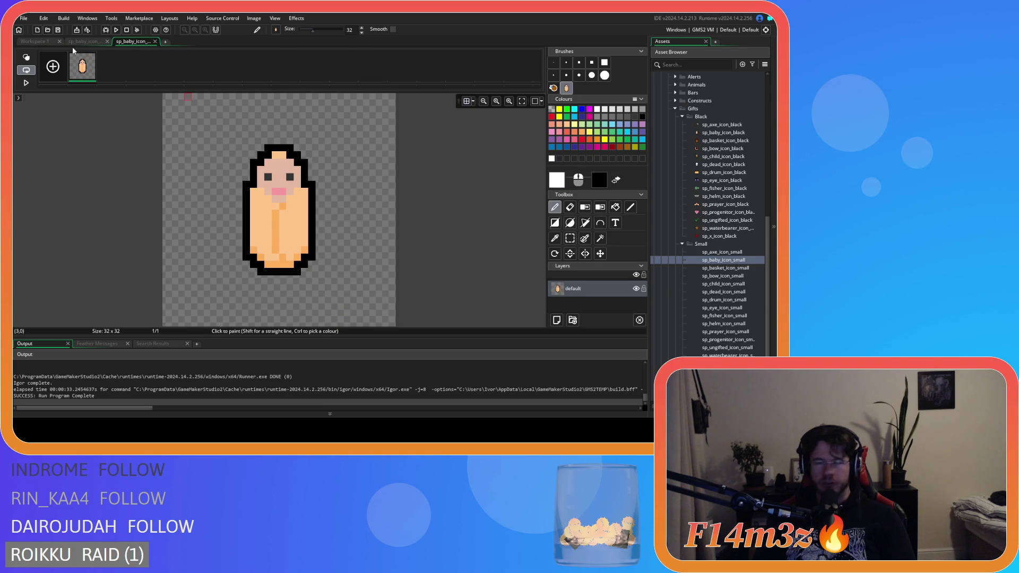
click(155, 41)
click(569, 207)
click(553, 63)
drag(332, 319, 416, 316)
click(108, 41)
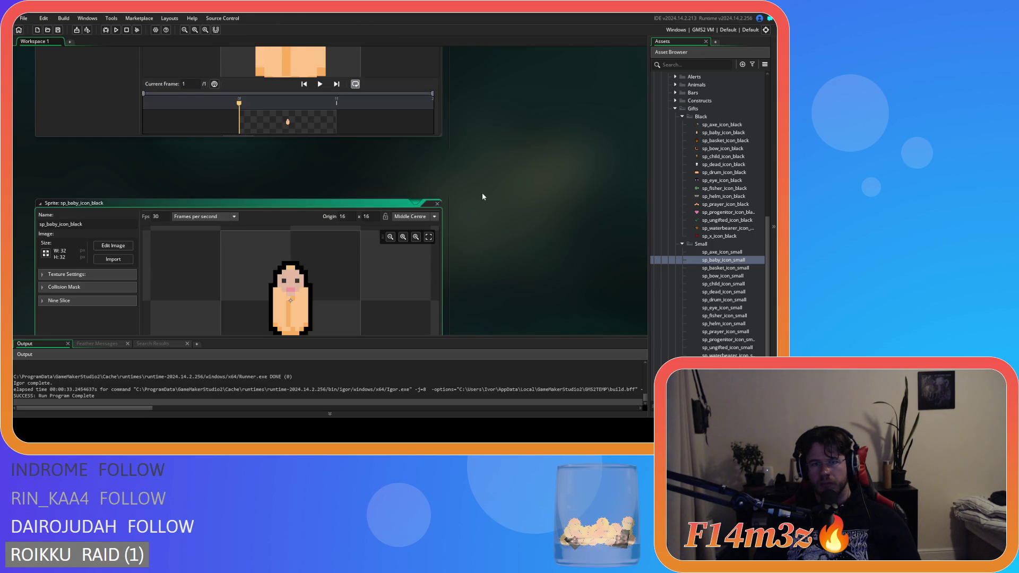
scroll(481, 194, up, 3)
scroll(483, 196, up, 5)
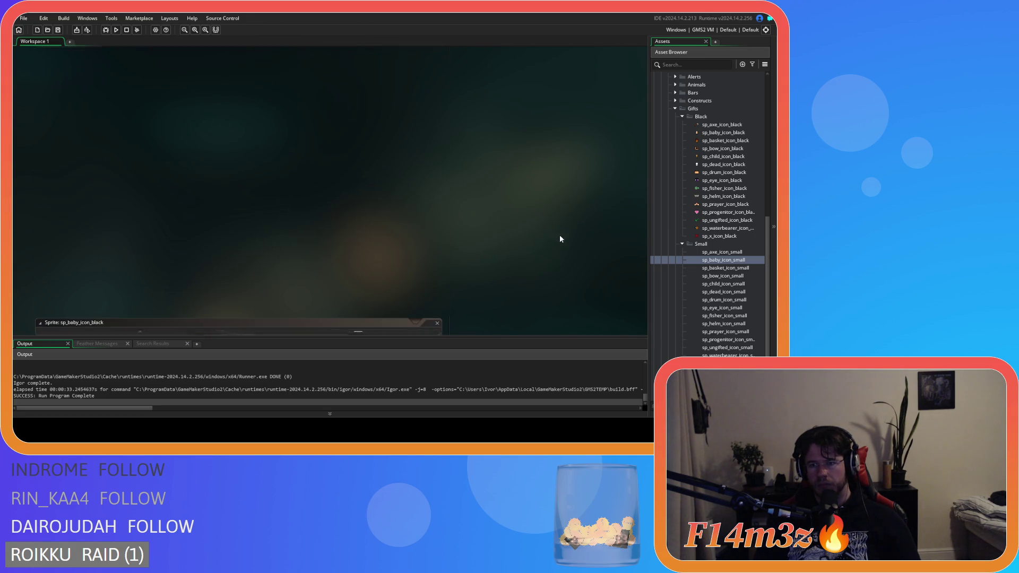
Scale sp_basket_icon_small to 16x16 and open it for pixel editing.
double_click(725, 141)
double_click(725, 268)
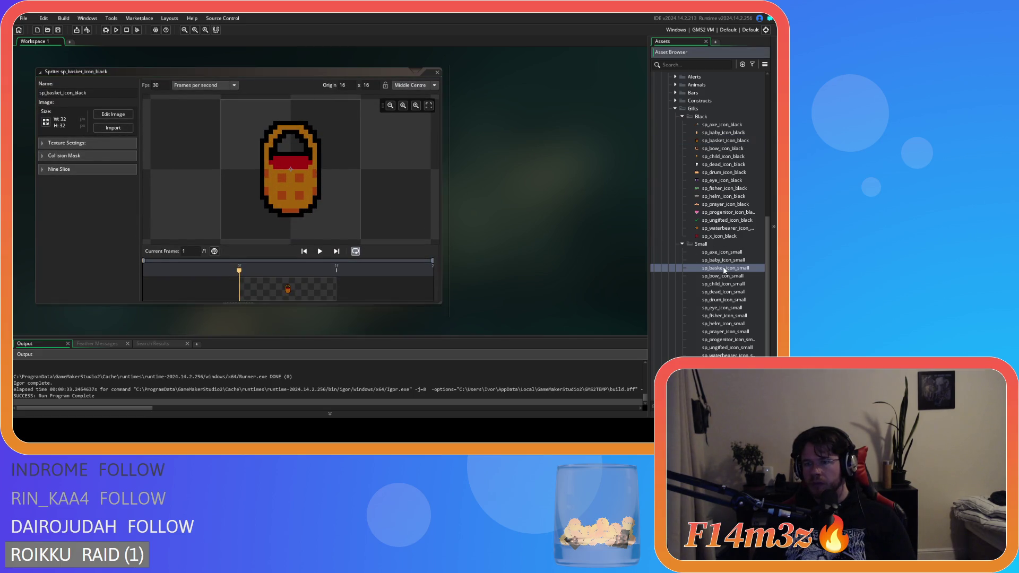
click(45, 121)
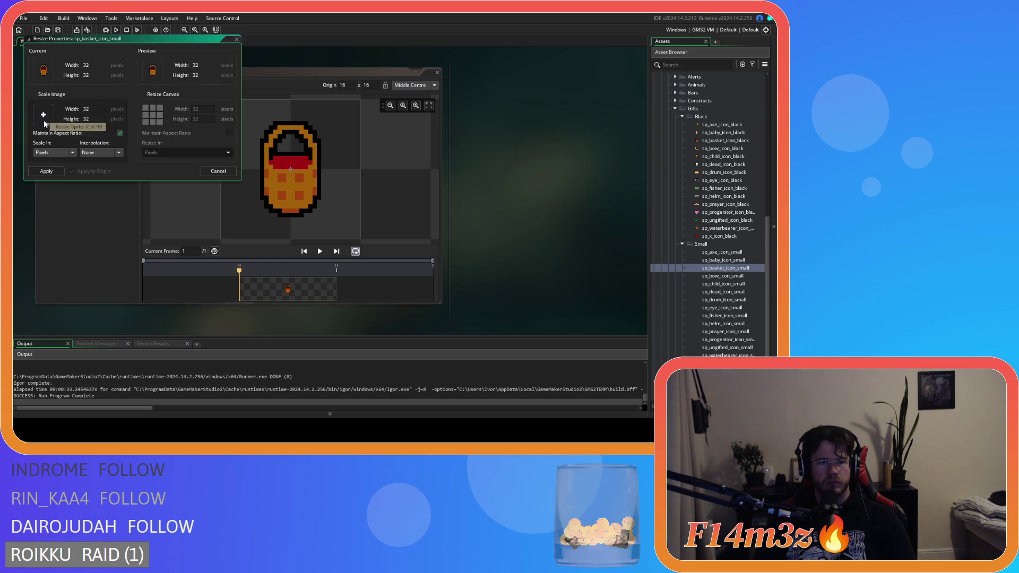
text(16)
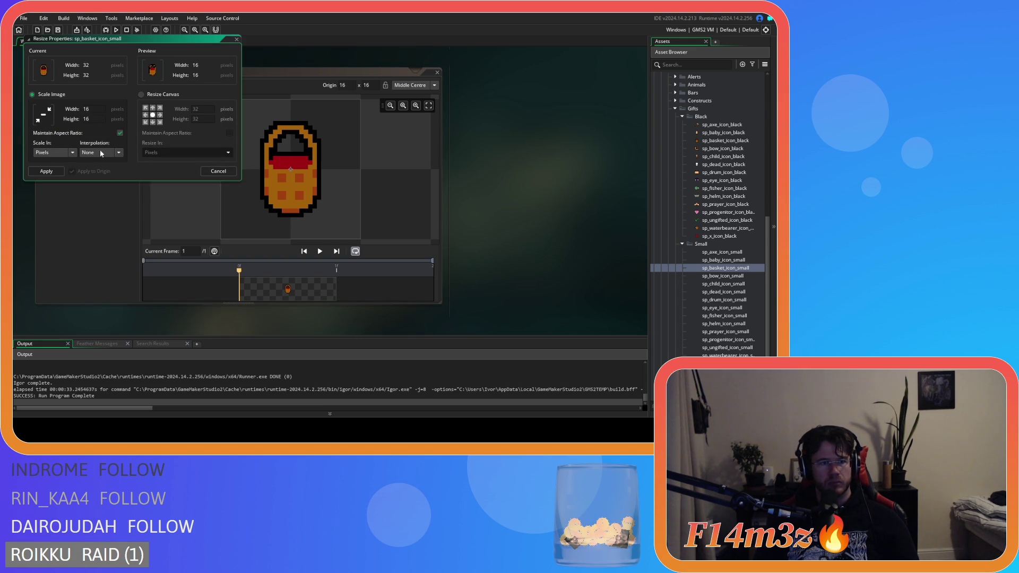
drag(93, 39, 94, 41)
click(47, 174)
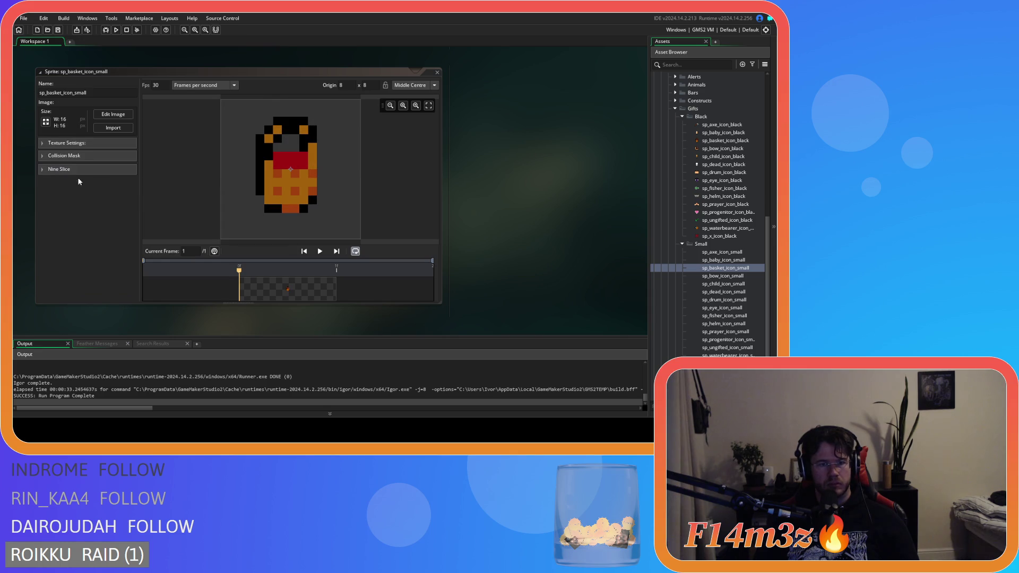
click(114, 114)
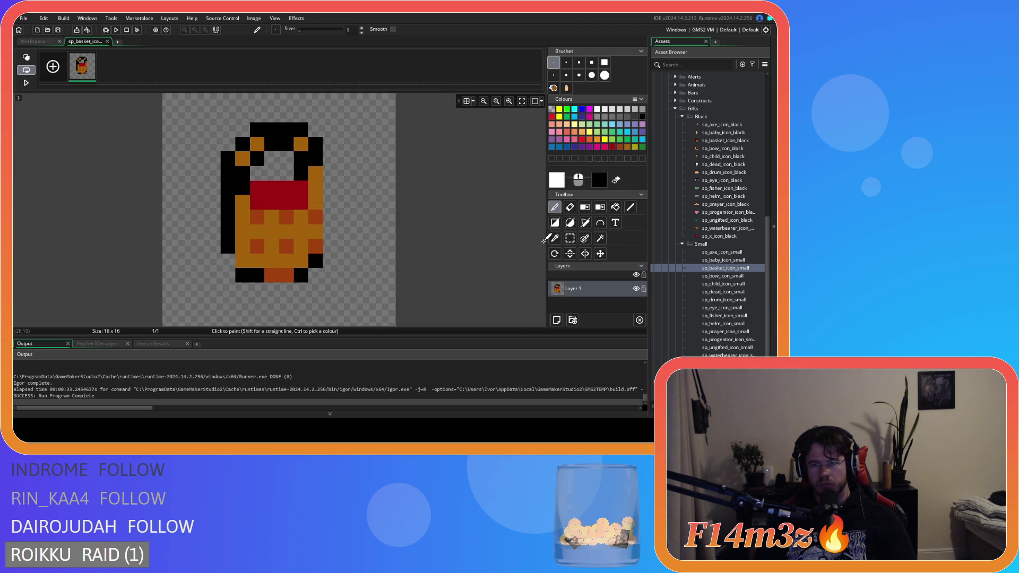
Save the basket's orange and dark red as corner swatches and delete the old basket drawing.
ctrl+click(291, 216)
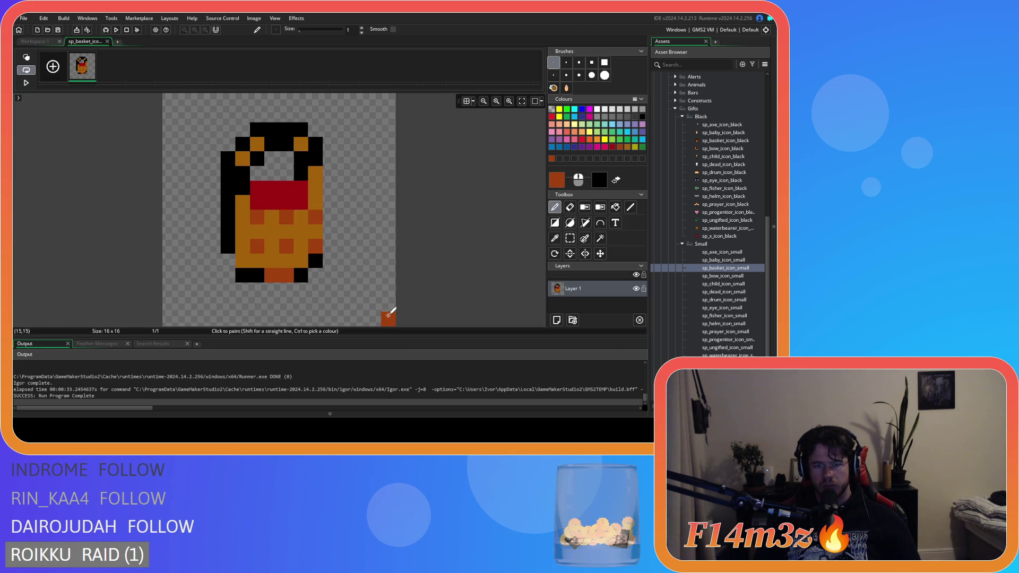
ctrl+click(311, 233)
ctrl+click(309, 218)
ctrl+click(302, 214)
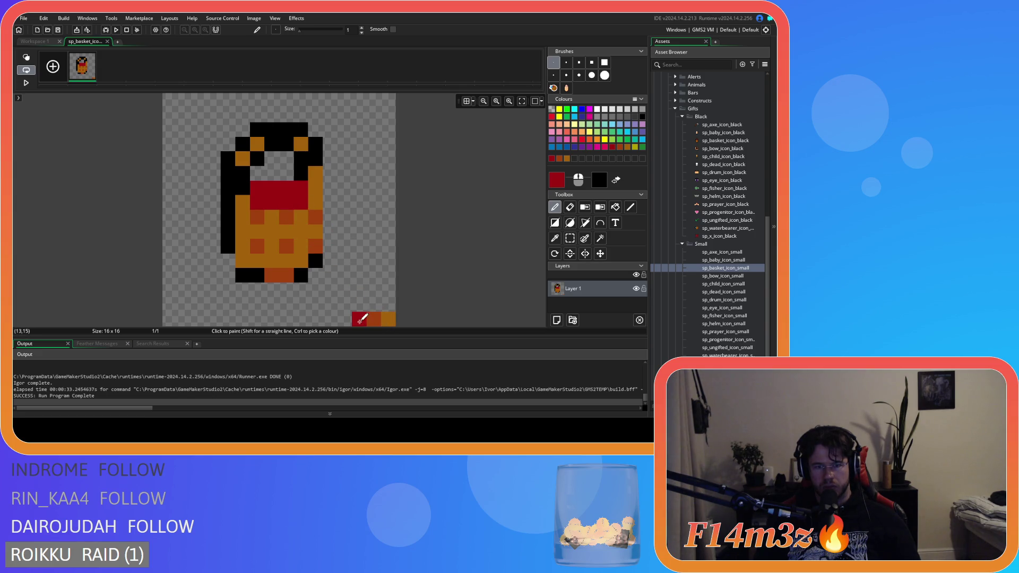
key(s)
drag(212, 106, 340, 298)
key(Delete)
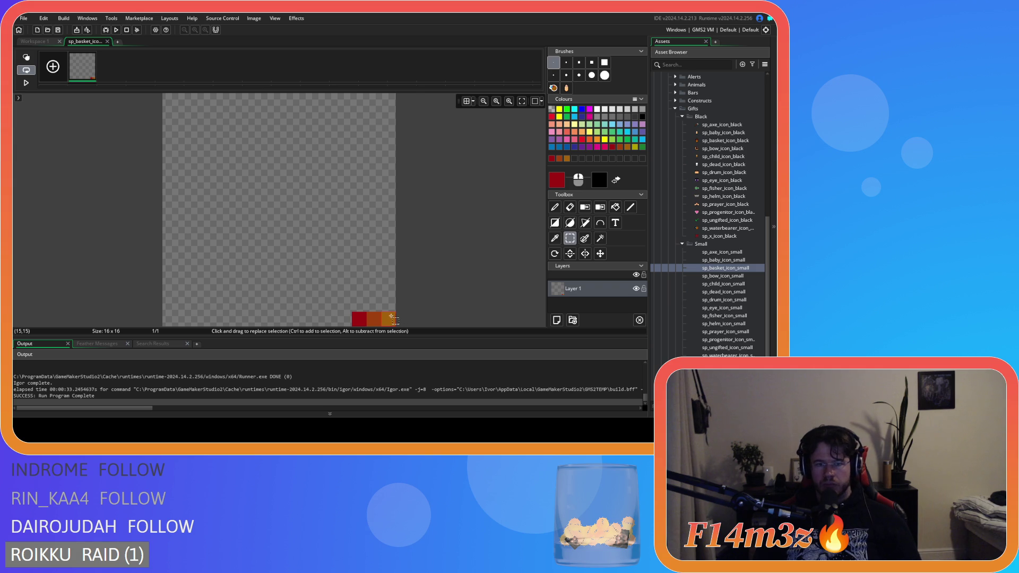
With the grid on, draw the basket's orange bottom row and left and right sides.
key(p)
ctrl+click(391, 318)
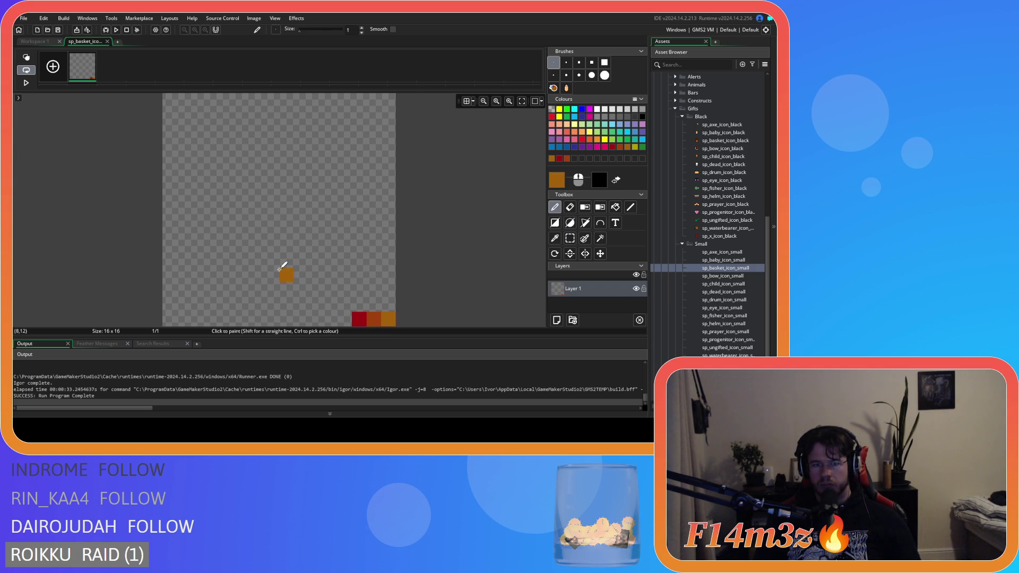
click(466, 101)
click(247, 304)
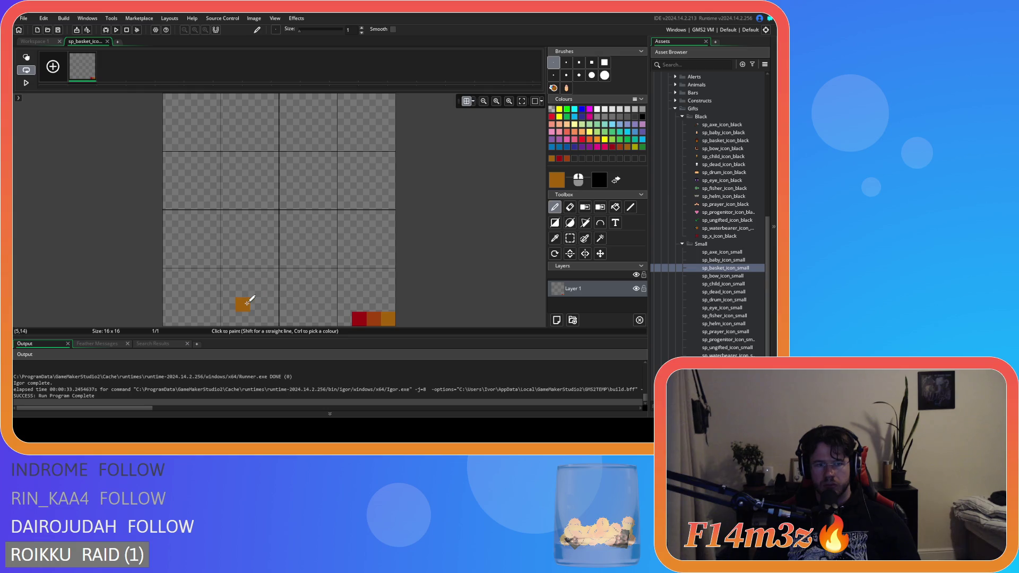
mouse_move(247, 303)
mouse_down()
mouse_move(318, 302)
mouse_move(330, 260)
mouse_up()
click(245, 291)
click(227, 290)
click(242, 287)
drag(241, 287, 230, 228)
drag(334, 243, 333, 219)
drag(229, 213, 233, 197)
Draw the orange handle across the top and paint a red band inside the basket.
click(243, 188)
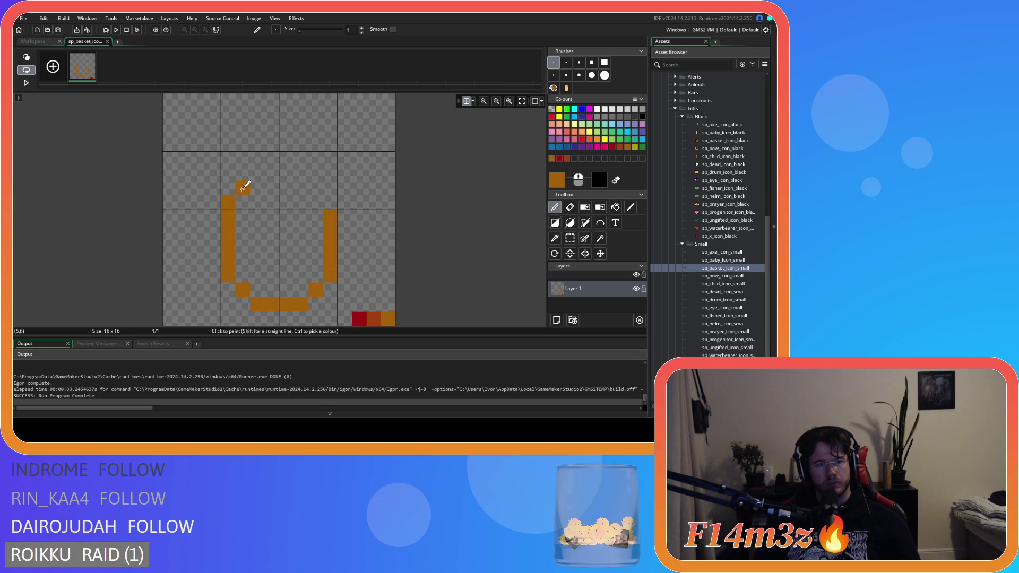
click(263, 178)
mouse_move(264, 177)
mouse_down()
mouse_move(296, 170)
mouse_move(325, 199)
mouse_up()
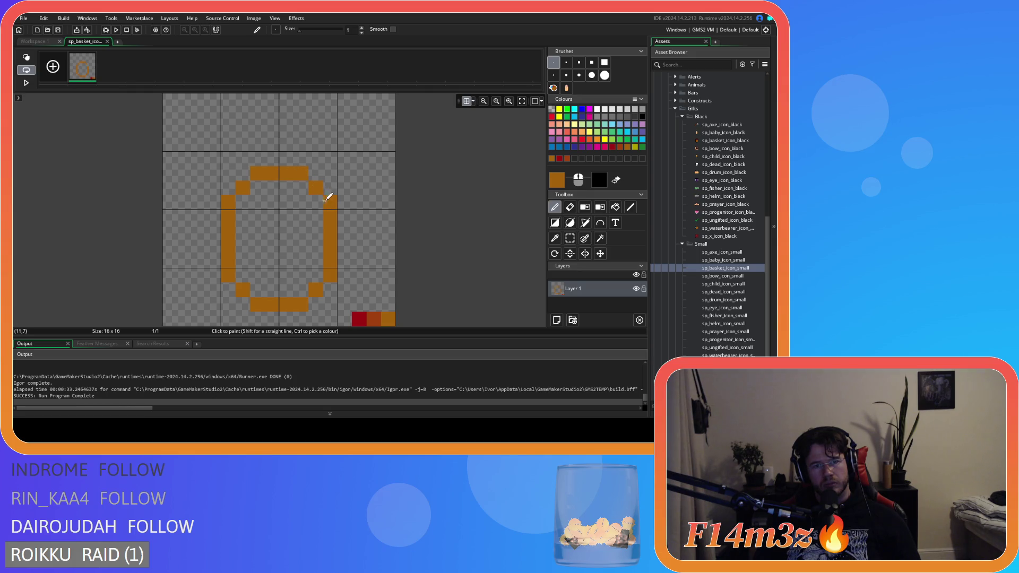
click(560, 158)
mouse_move(303, 188)
mouse_down()
mouse_move(257, 199)
mouse_move(313, 198)
mouse_move(274, 211)
mouse_move(300, 212)
mouse_up()
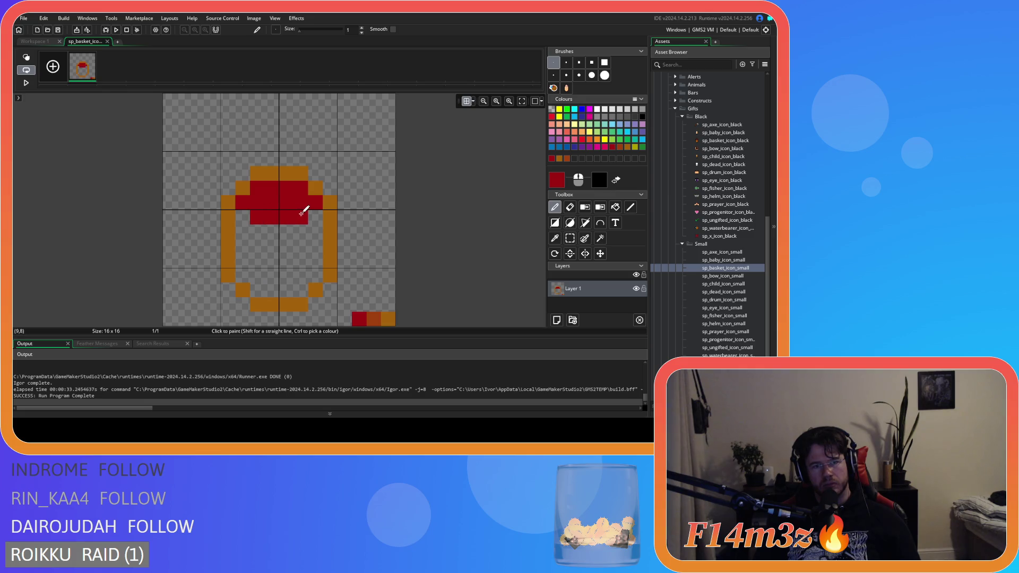
Redraw the handle's left side higher and its diagonal top edge in orange.
ctrl+click(388, 318)
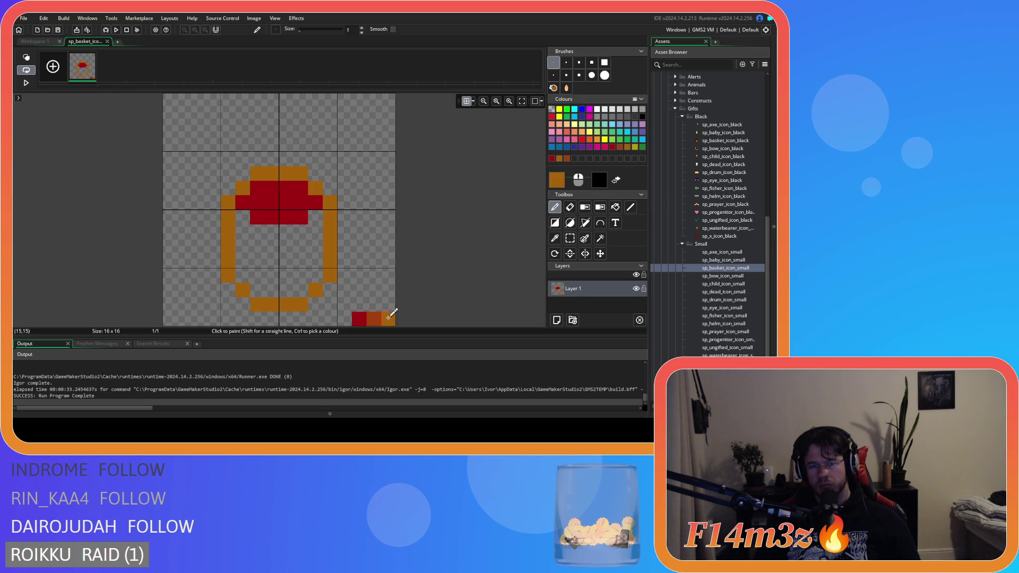
drag(229, 191, 230, 138)
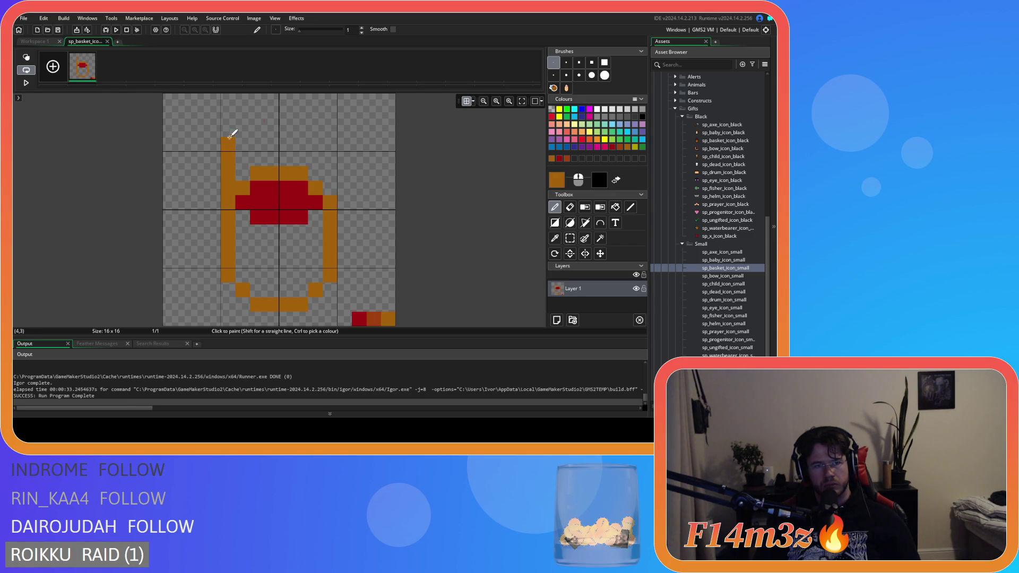
key(ctrl+z)
drag(229, 190, 231, 131)
click(243, 116)
key(ctrl+z)
key(ctrl+z)
mouse_move(239, 130)
mouse_down()
mouse_move(260, 111)
mouse_move(301, 111)
mouse_move(325, 136)
mouse_move(332, 192)
mouse_up()
Flood-fill the basket's lower interior orange and pick rust-brown from the swatch.
key(f)
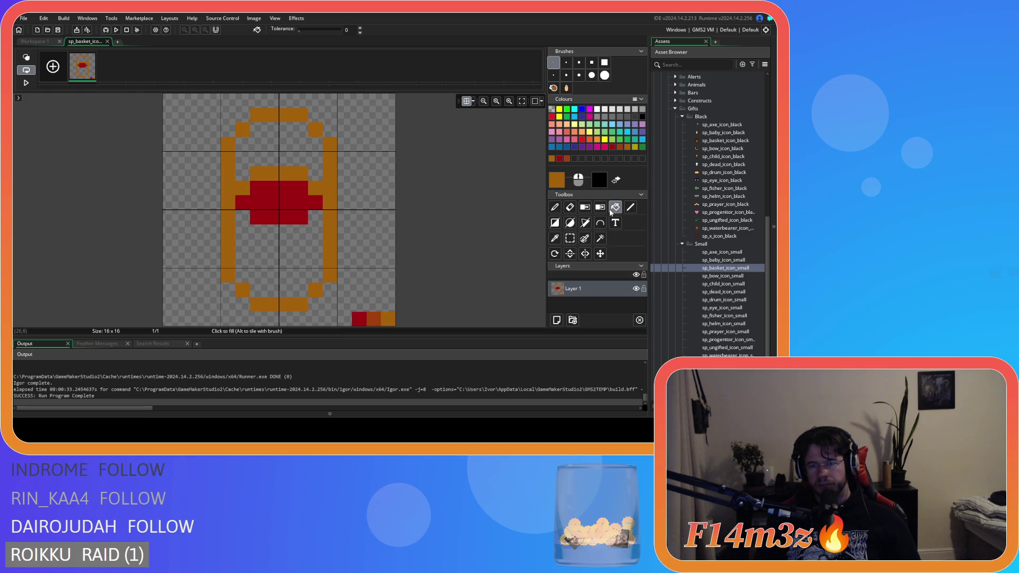
click(307, 252)
ctrl+click(376, 317)
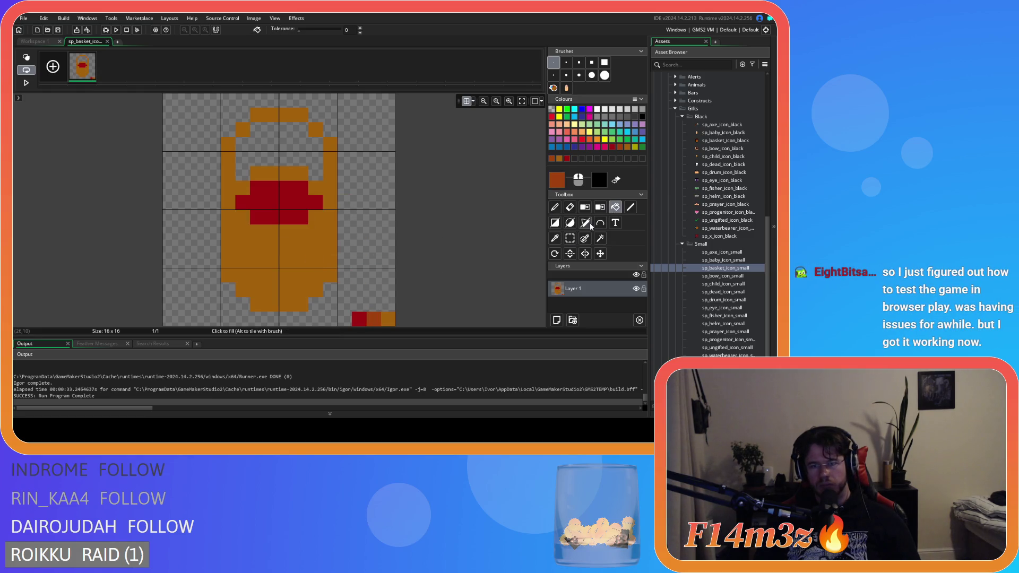
click(554, 207)
click(178, 123)
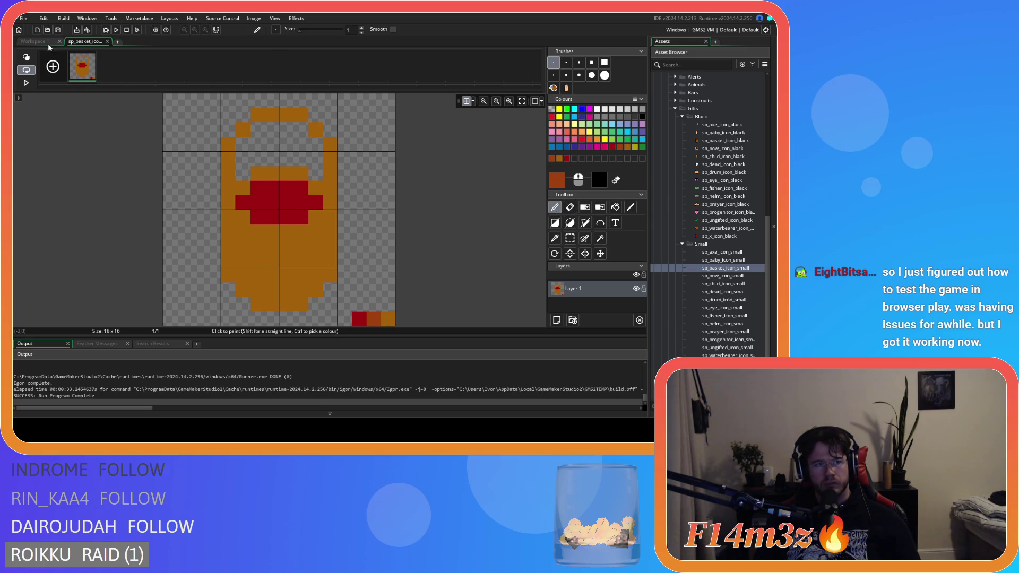
click(33, 41)
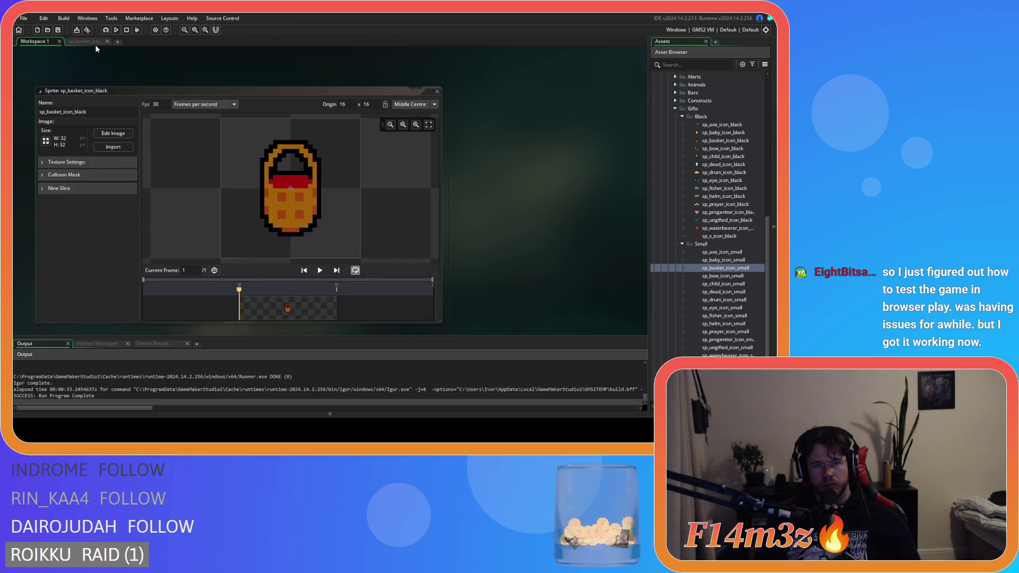
click(88, 41)
Dot brown check pixels across the basket body.
click(227, 232)
click(226, 257)
click(253, 275)
click(252, 247)
click(286, 275)
click(286, 246)
click(317, 261)
click(321, 232)
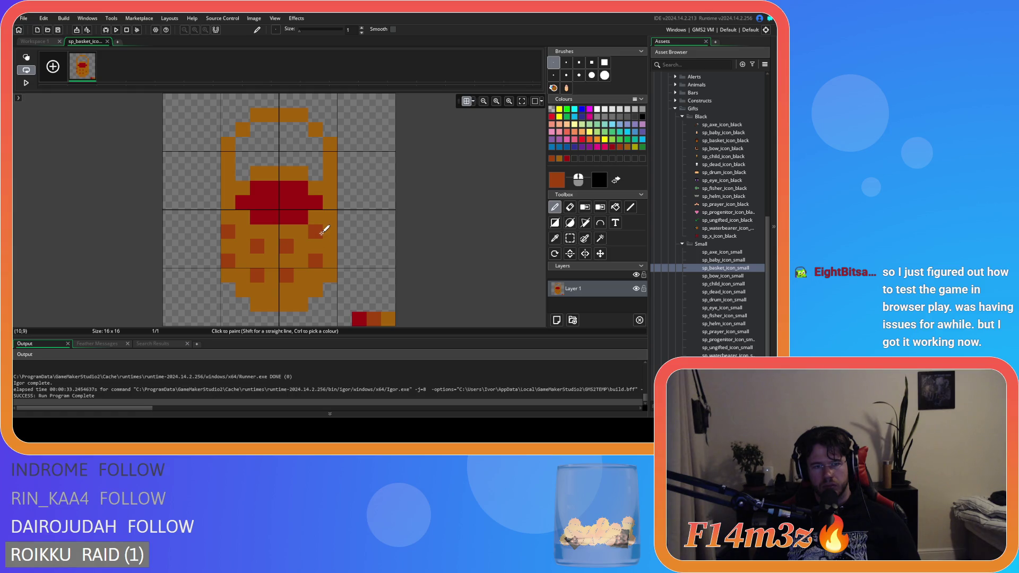
Shift the right-side checks to mirror the left and add one on the left edge.
key(ctrl+z)
key(ctrl+z)
key(ctrl+z)
click(330, 232)
click(330, 261)
click(301, 275)
click(302, 246)
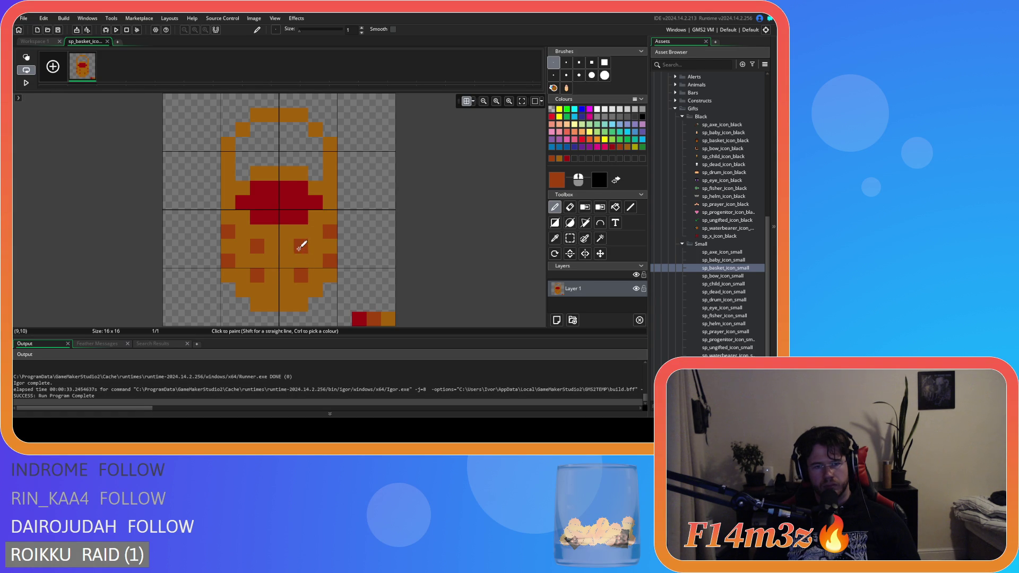
click(236, 267)
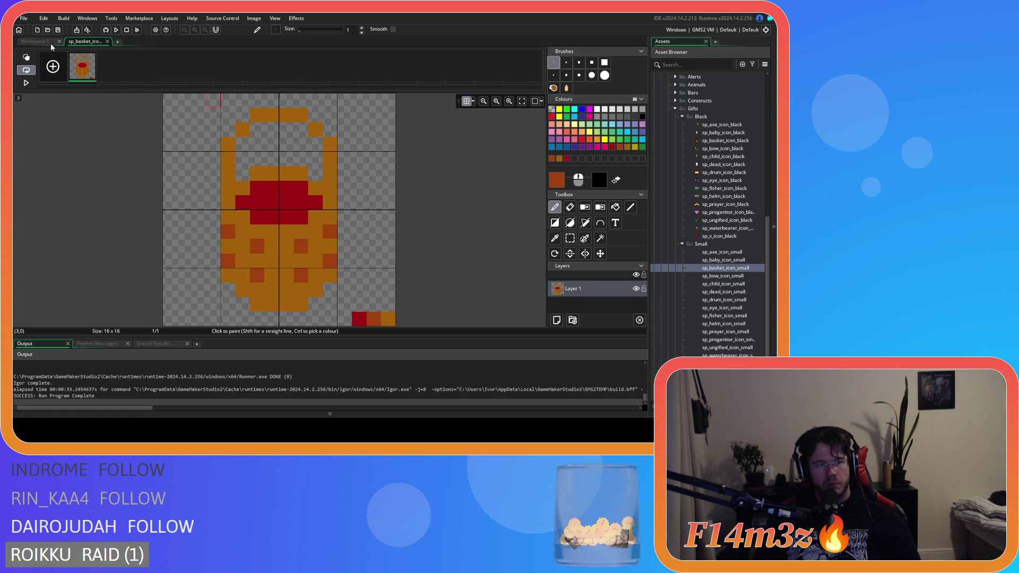
Darken the basket's bottom row and lower corner pixels brown.
click(37, 41)
click(87, 41)
drag(267, 304, 303, 304)
click(315, 290)
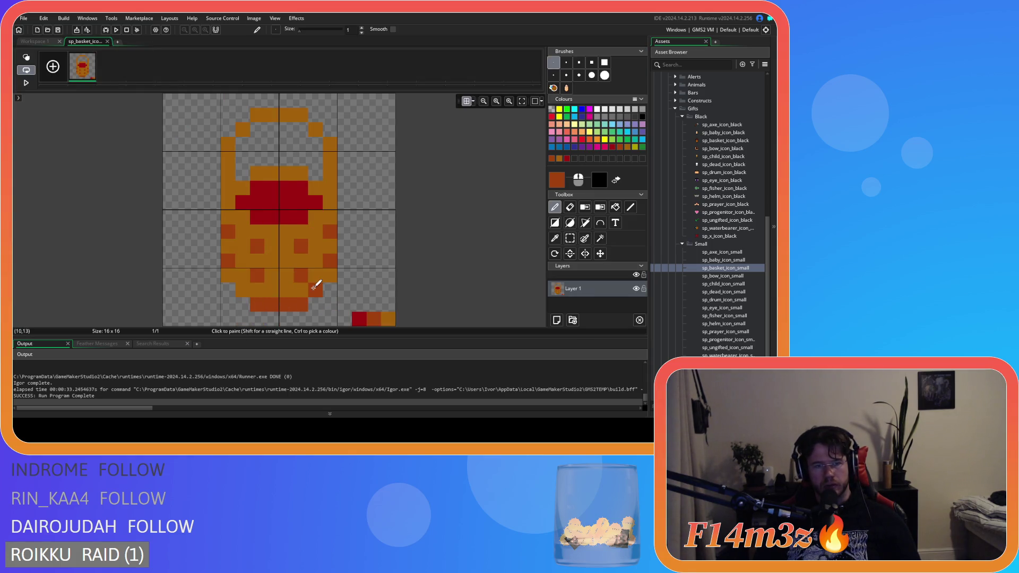
click(242, 290)
click(228, 276)
click(330, 275)
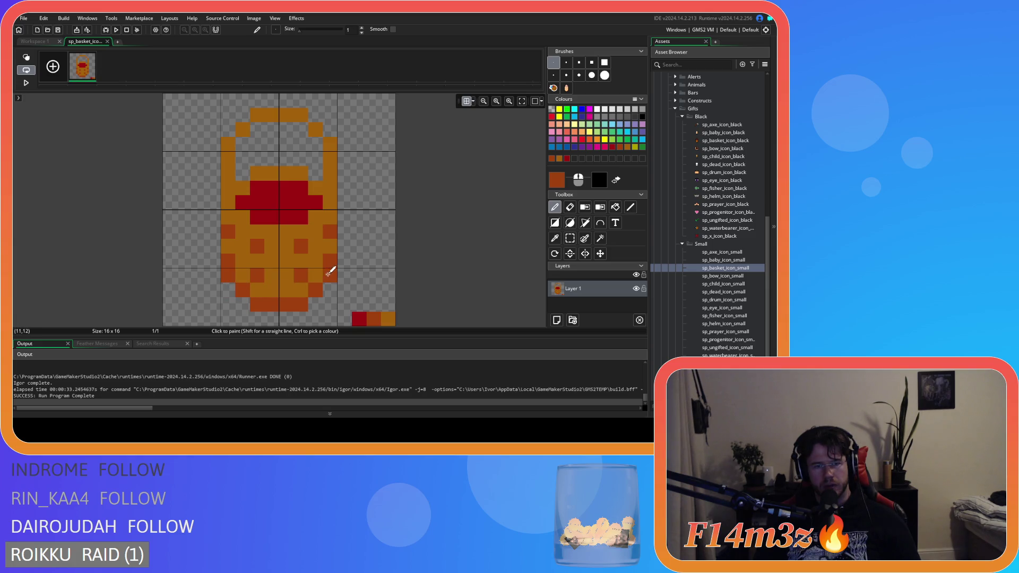
click(33, 42)
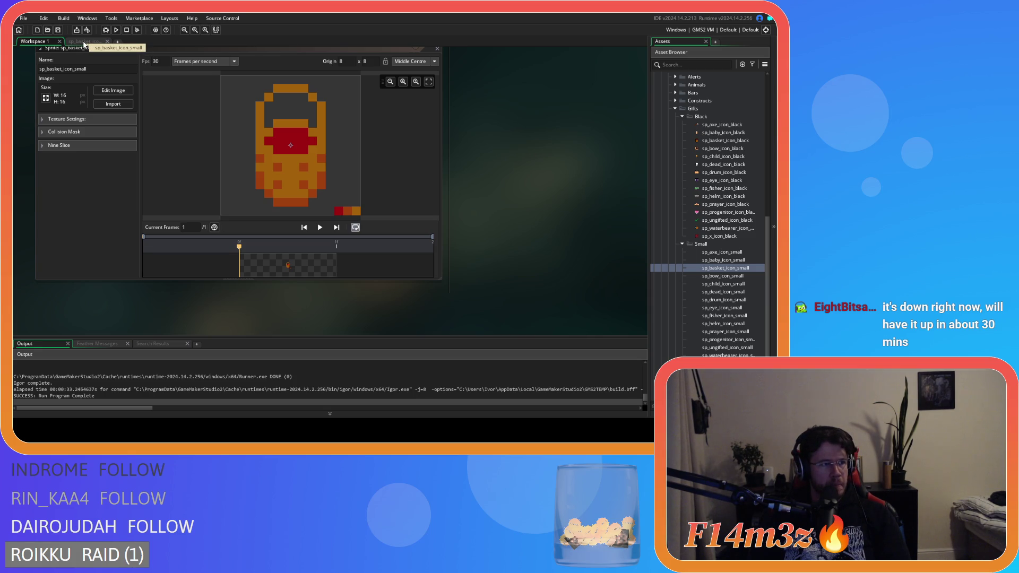
Shade one handle pixel dark orange in the small basket.
click(83, 41)
click(42, 42)
click(84, 41)
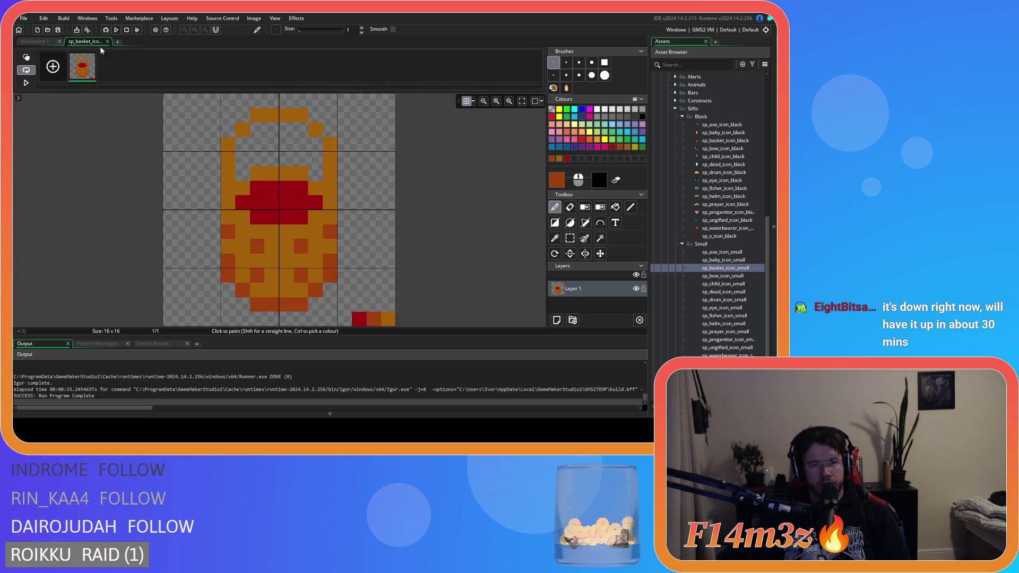
click(319, 131)
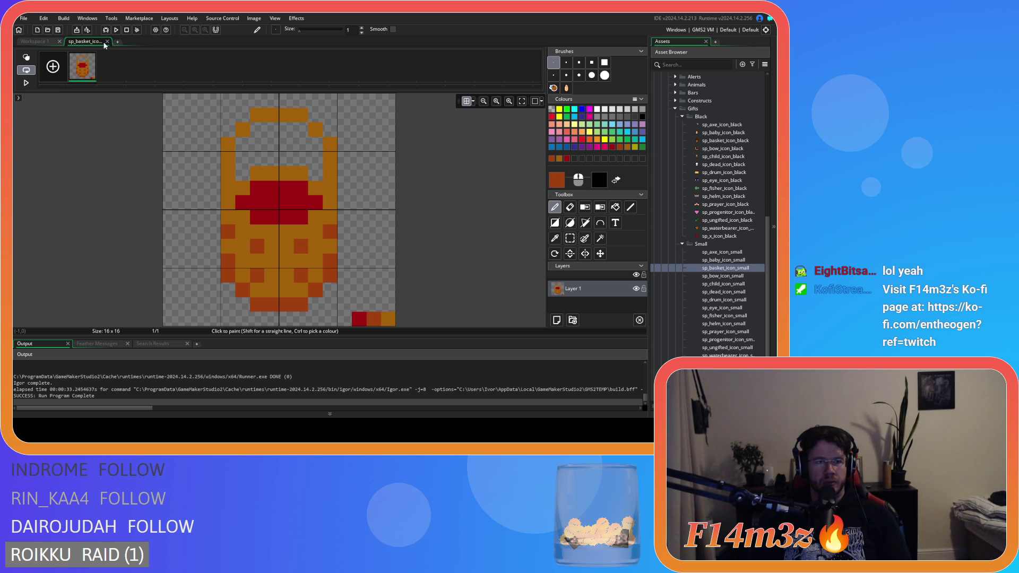
click(107, 41)
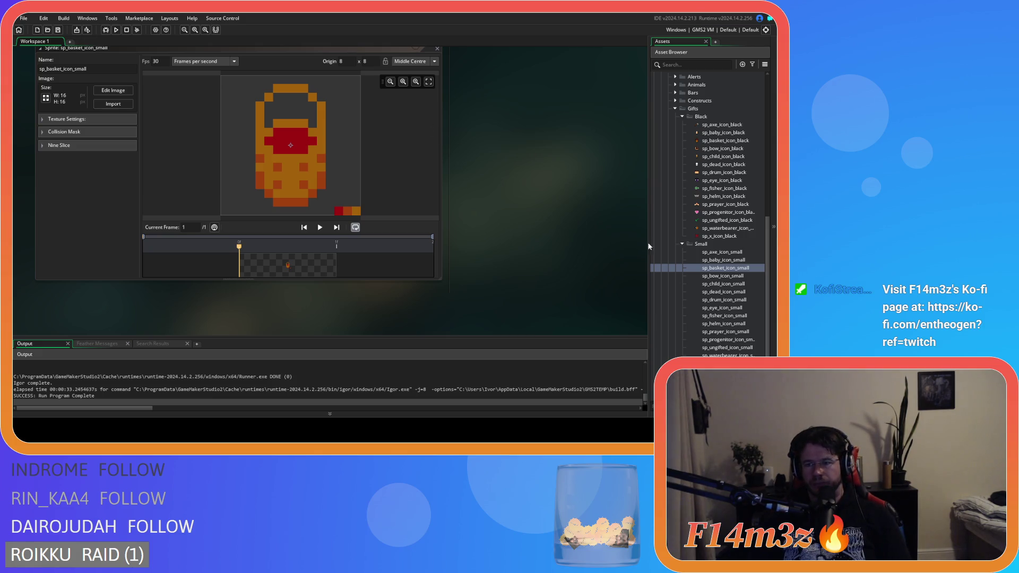
Erase the corner colour swatches, close the small basket, and open sp_bow_icon_small.
click(120, 91)
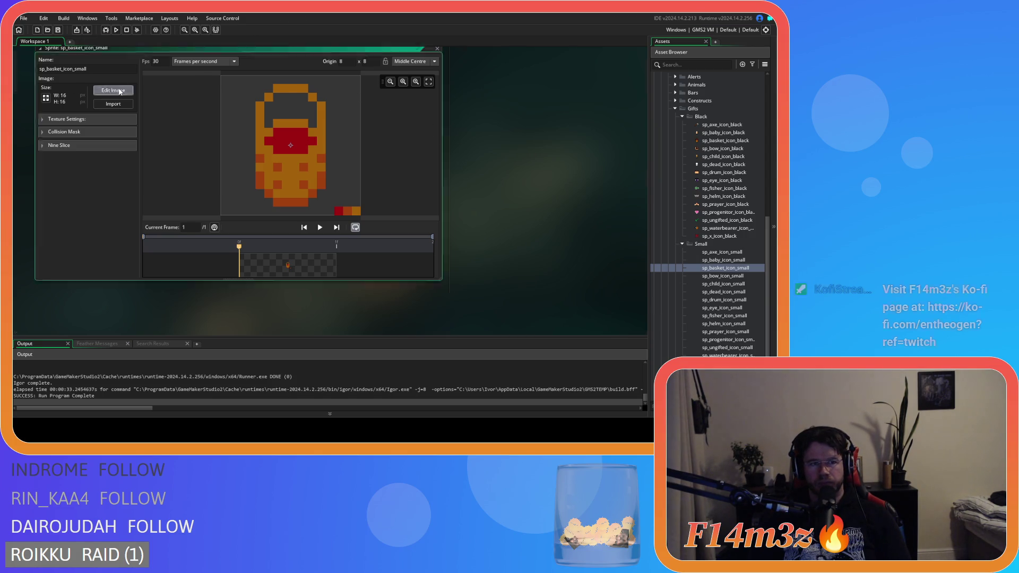
click(359, 318)
drag(372, 318, 391, 319)
click(107, 42)
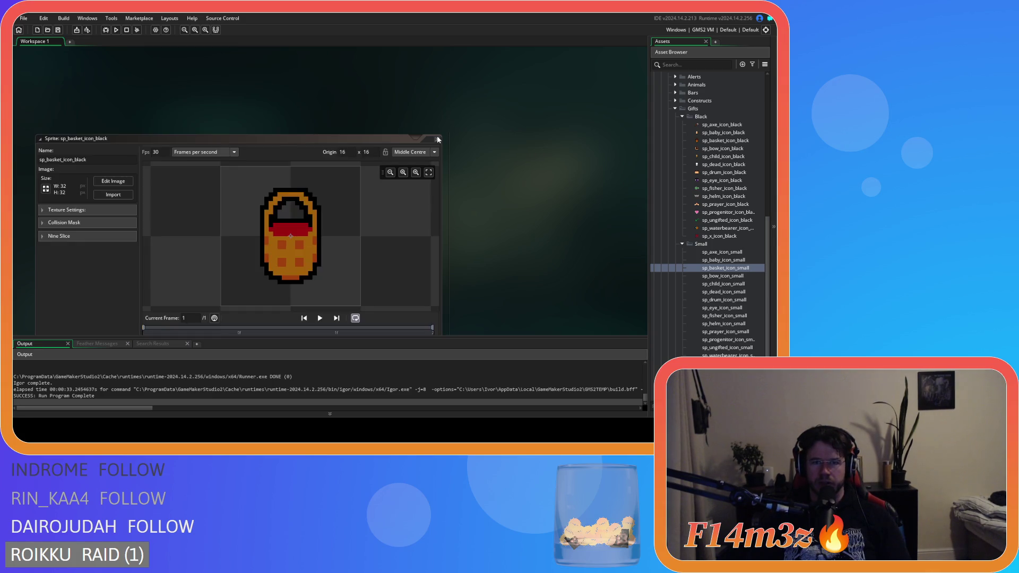
click(437, 72)
double_click(722, 276)
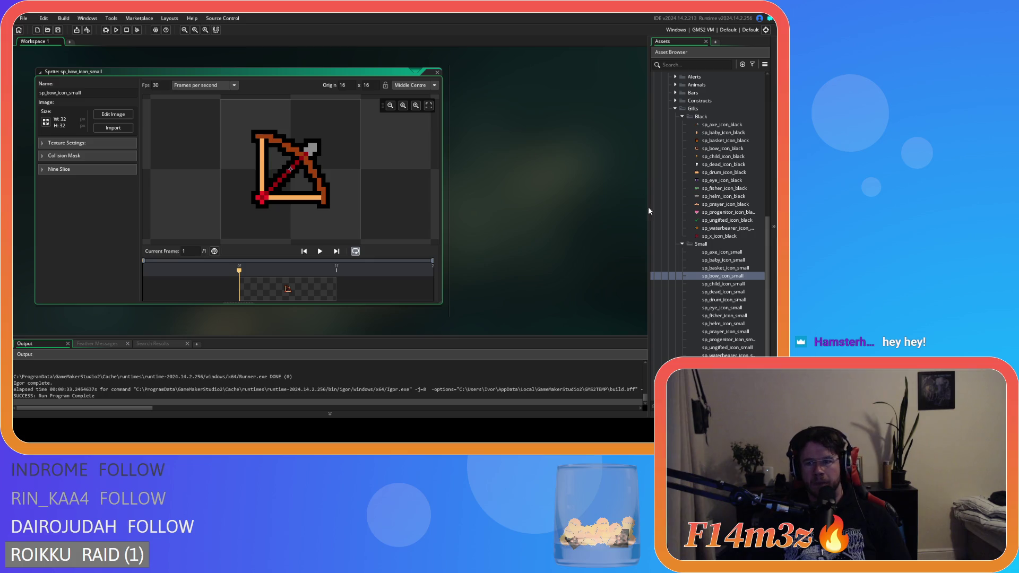
double_click(721, 141)
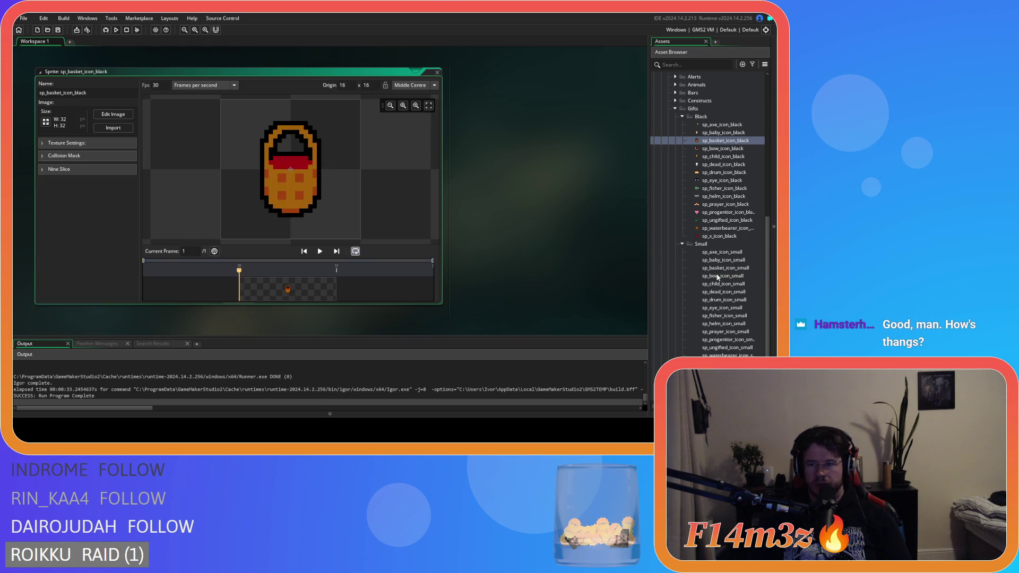
double_click(737, 277)
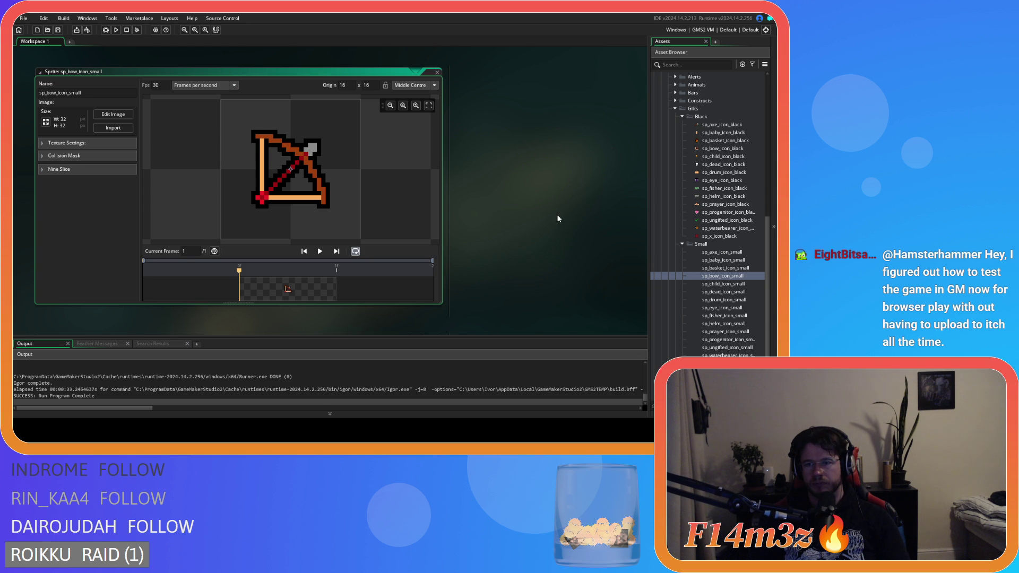
click(113, 114)
click(107, 41)
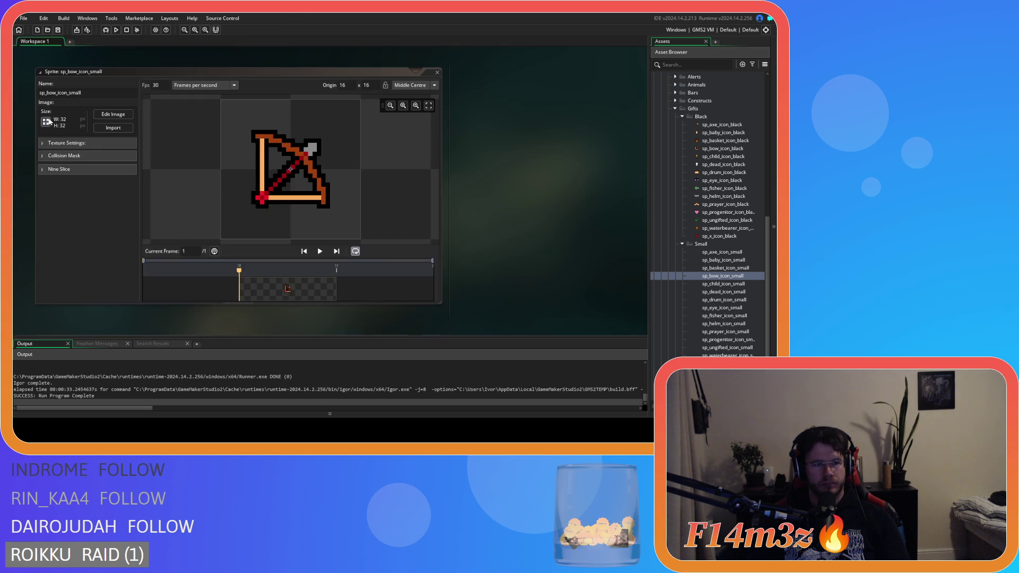
click(62, 132)
Resize the bow sprite to 16x16 and open it for pixel editing.
text(16)
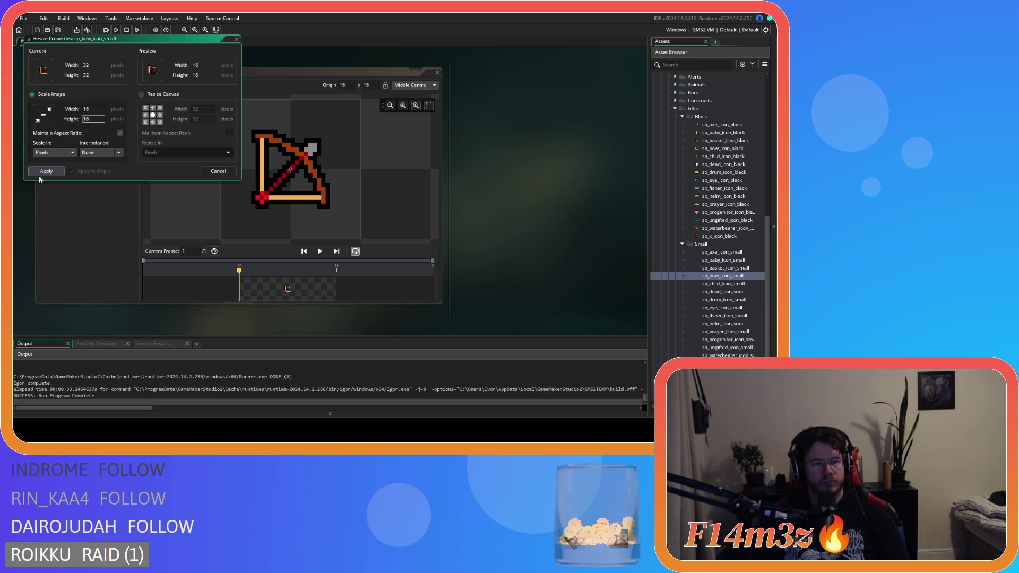
click(46, 171)
click(104, 118)
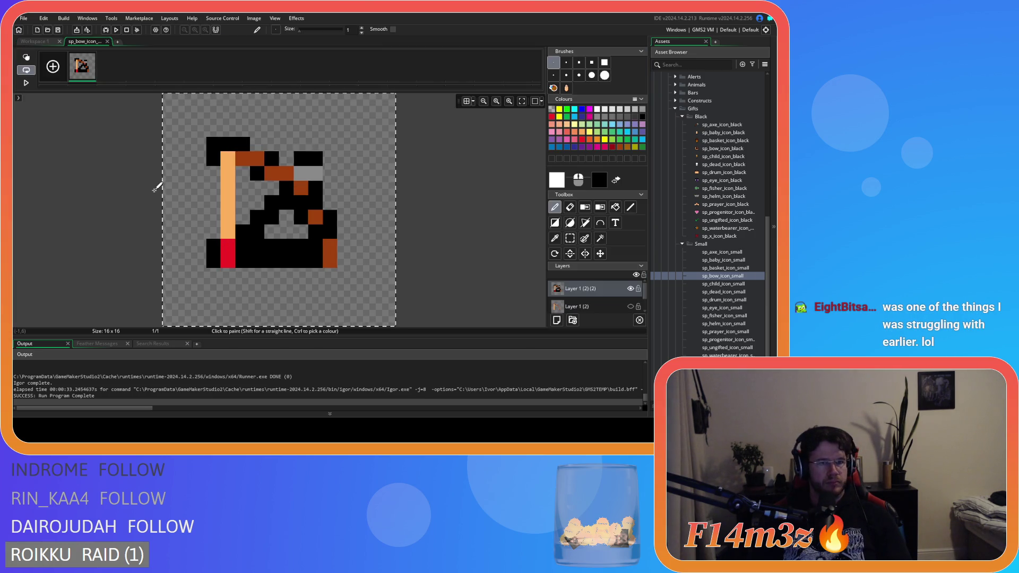
Show the pixel grid with vertical spacing 4 and paste the full bow image onto the canvas.
click(468, 102)
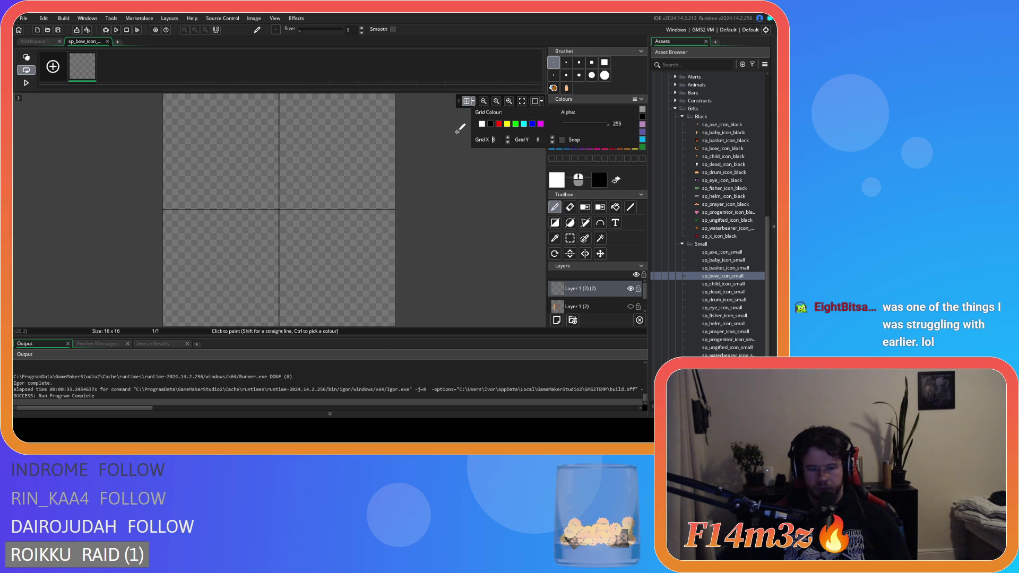
double_click(537, 140)
text(4)
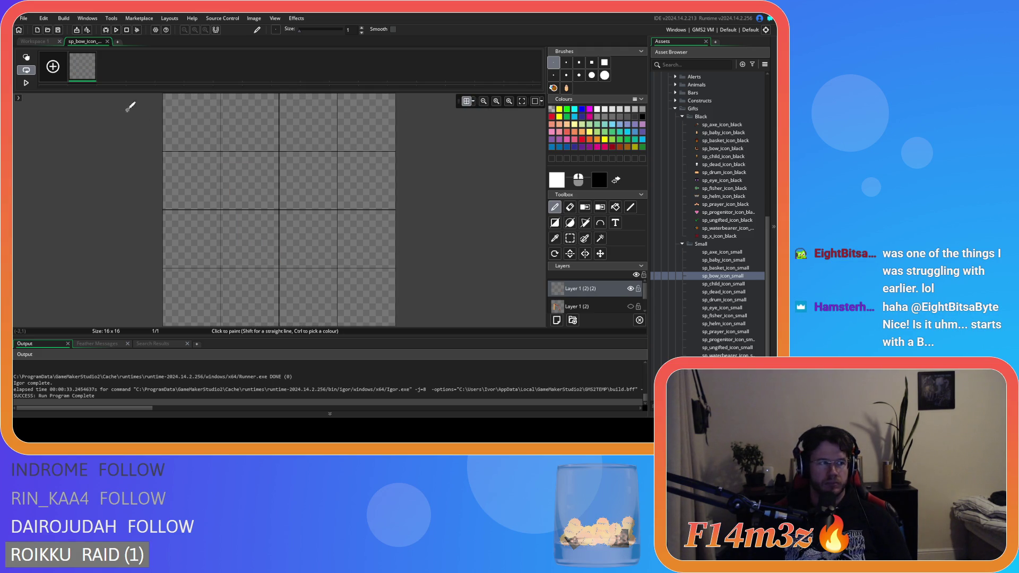
click(41, 41)
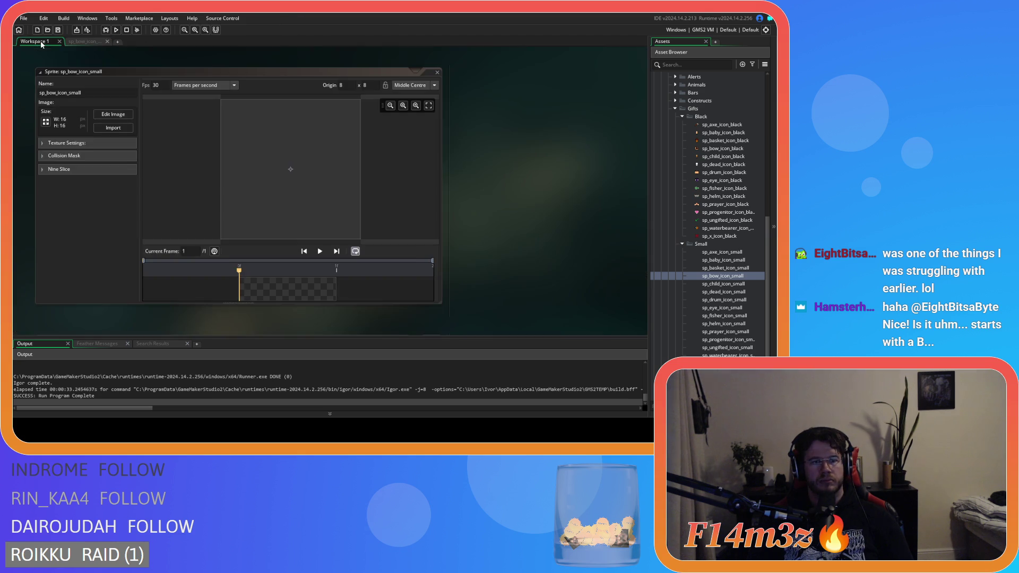
scroll(461, 183, down, 5)
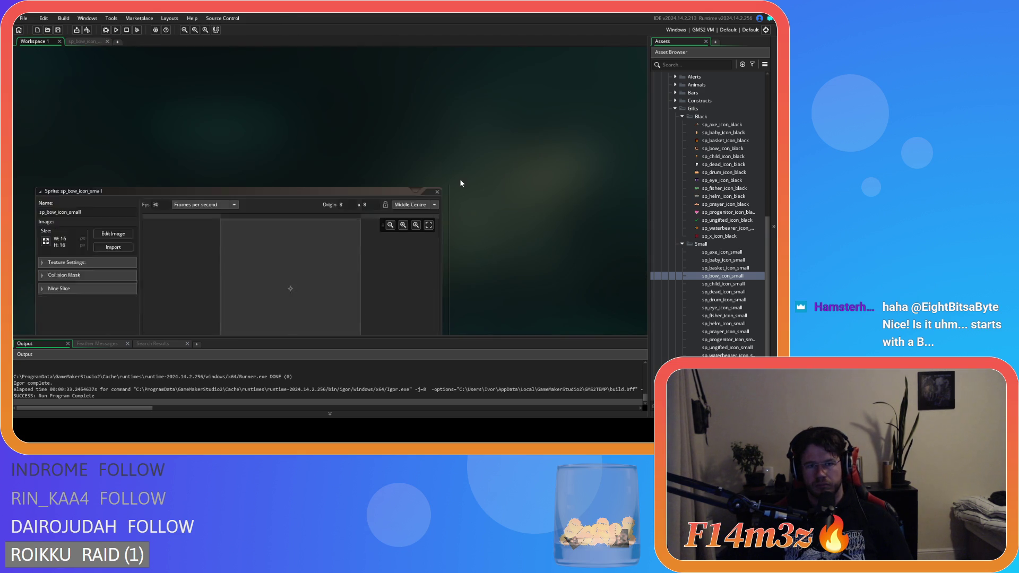
scroll(461, 183, up, 3)
click(84, 42)
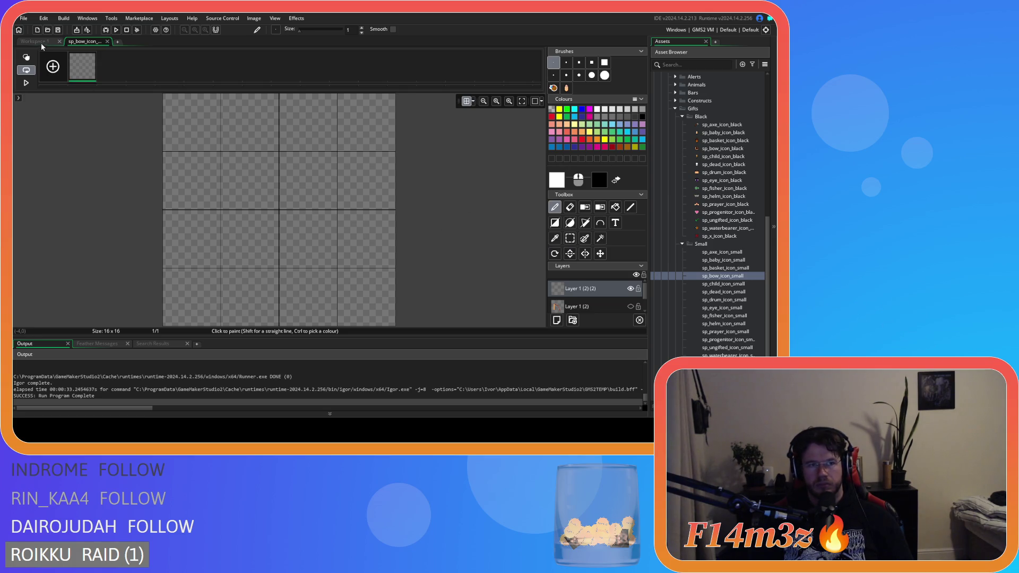
key(ctrl+v)
Paint brown, peach and red swatch pixels, picked from the bow, into the bottom-right corner.
click(388, 318)
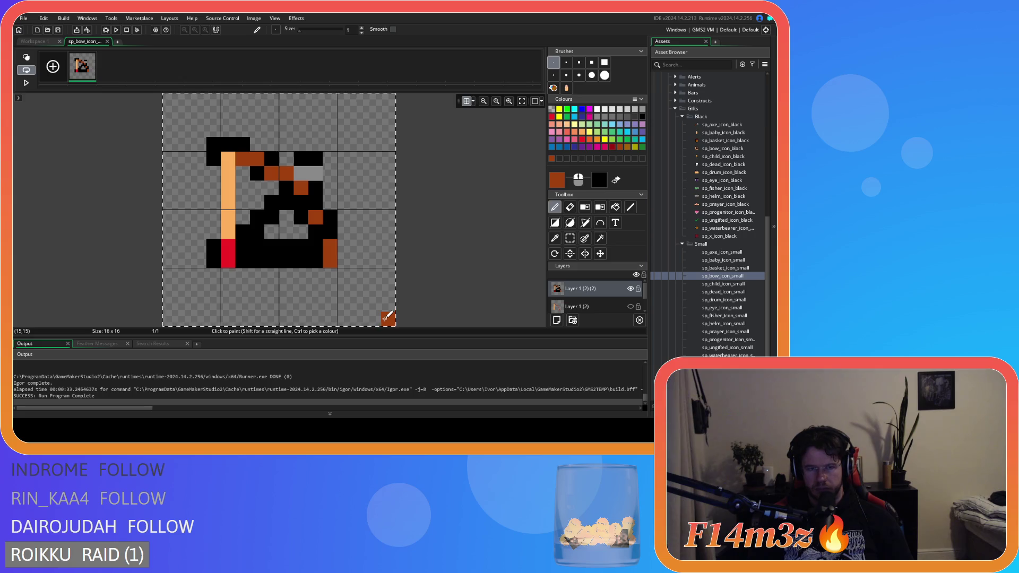
ctrl+click(345, 244)
ctrl+click(228, 230)
click(373, 319)
ctrl+click(227, 250)
click(359, 318)
Select the pasted bow and delete it from the canvas.
click(570, 239)
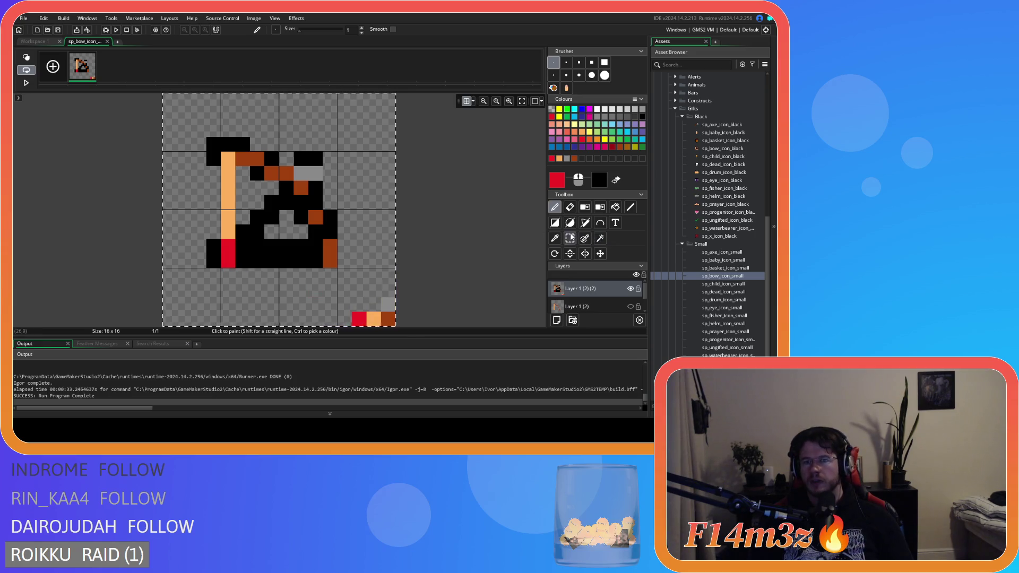
mouse_move(207, 130)
mouse_down()
mouse_move(283, 194)
mouse_move(163, 133)
mouse_up()
key(ctrl+z)
mouse_move(90, 126)
mouse_down()
mouse_move(349, 256)
mouse_move(340, 287)
mouse_up()
key(Delete)
Draw the first brown bow limb as a diagonal with a short column below it.
ctrl+click(388, 319)
key(p)
click(243, 144)
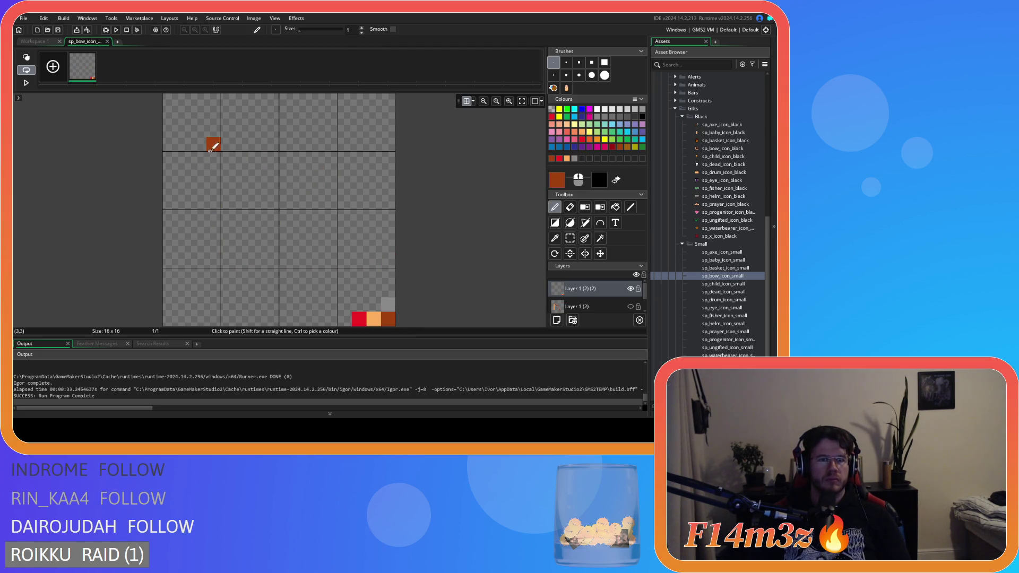
drag(228, 144, 359, 244)
key(ctrl+z)
drag(228, 144, 343, 209)
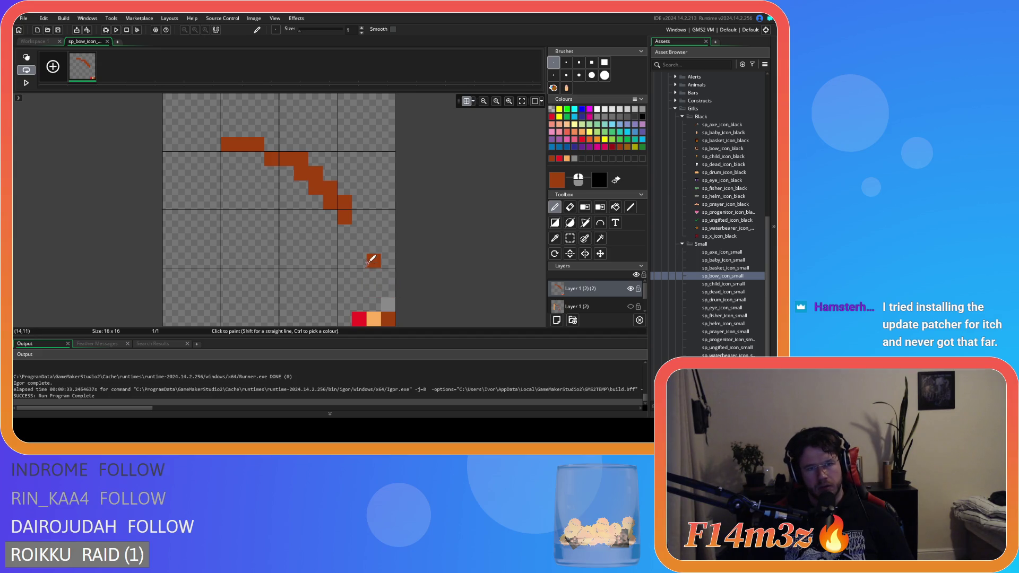
drag(358, 230, 361, 261)
click(38, 42)
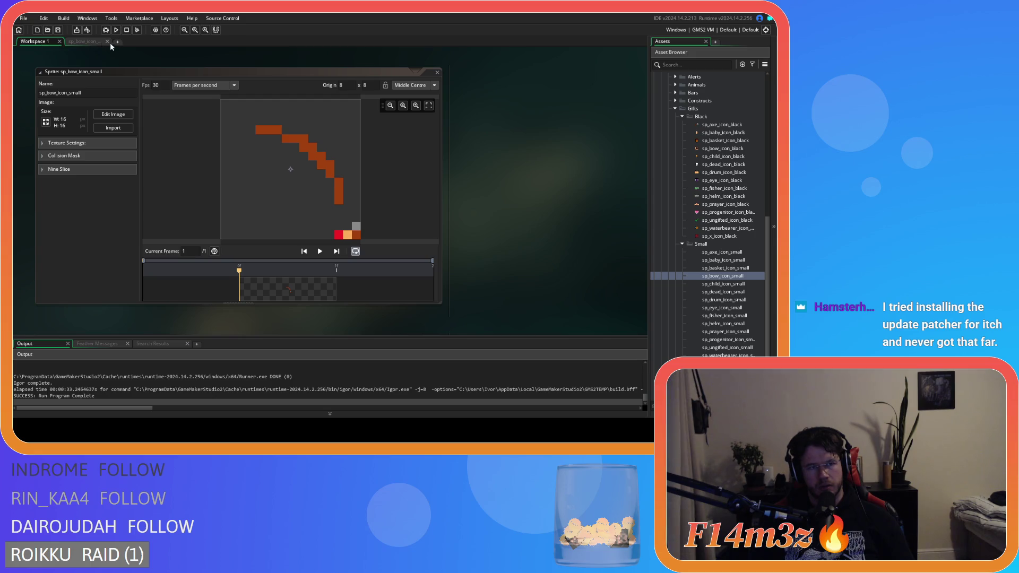
Compare against the large black bow sprite, then reopen the small bow for image editing.
click(90, 43)
click(37, 42)
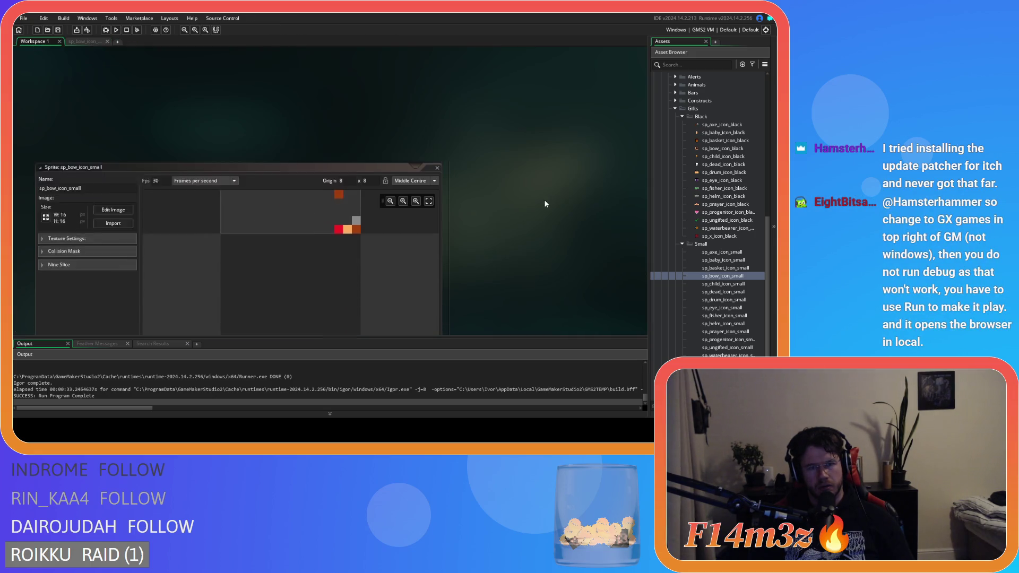
click(301, 118)
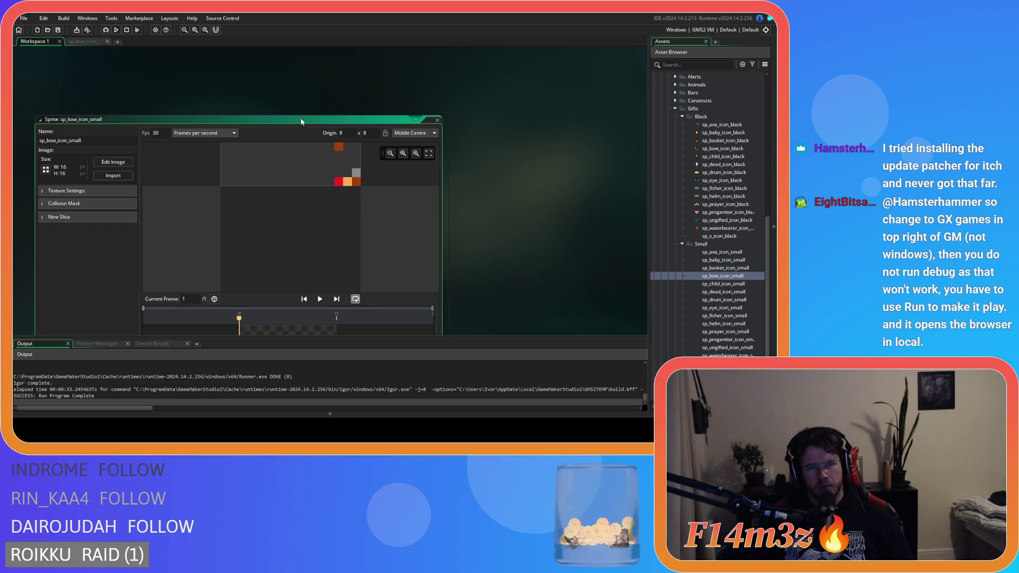
scroll(537, 240, down, 5)
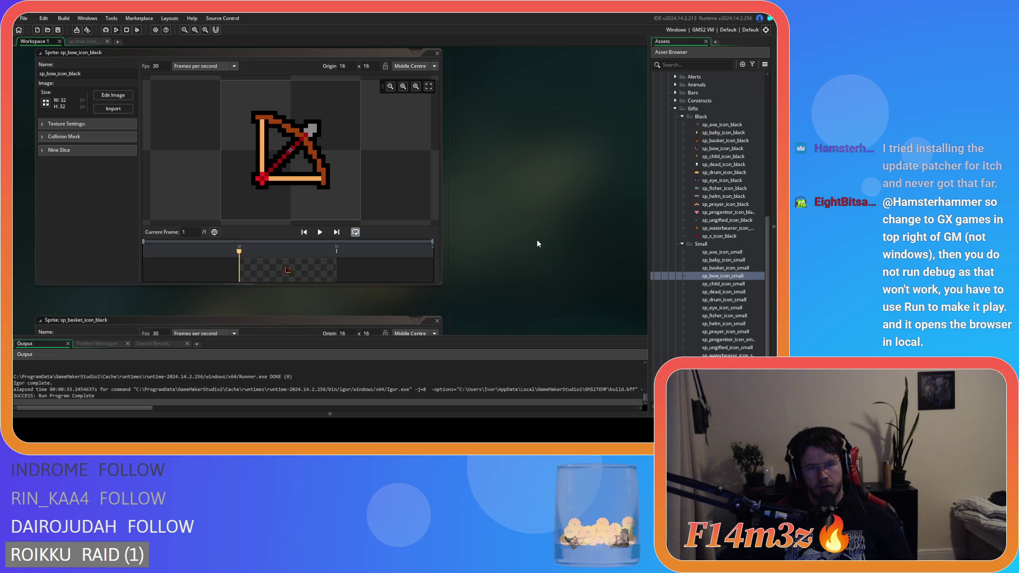
scroll(537, 240, up, 5)
click(113, 138)
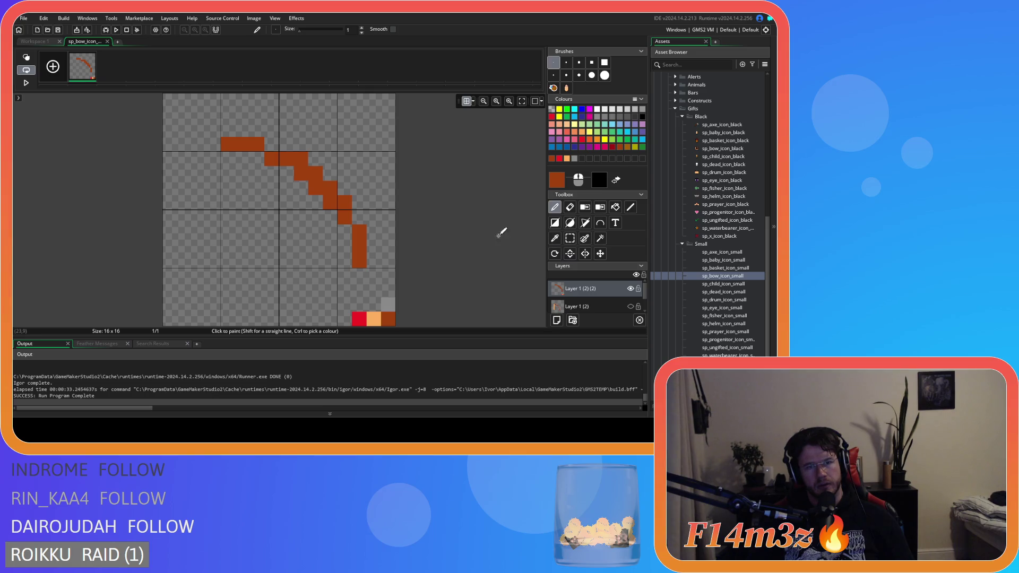
Shift the top part of the bow limb up one pixel and add a brown pixel beside it.
click(570, 238)
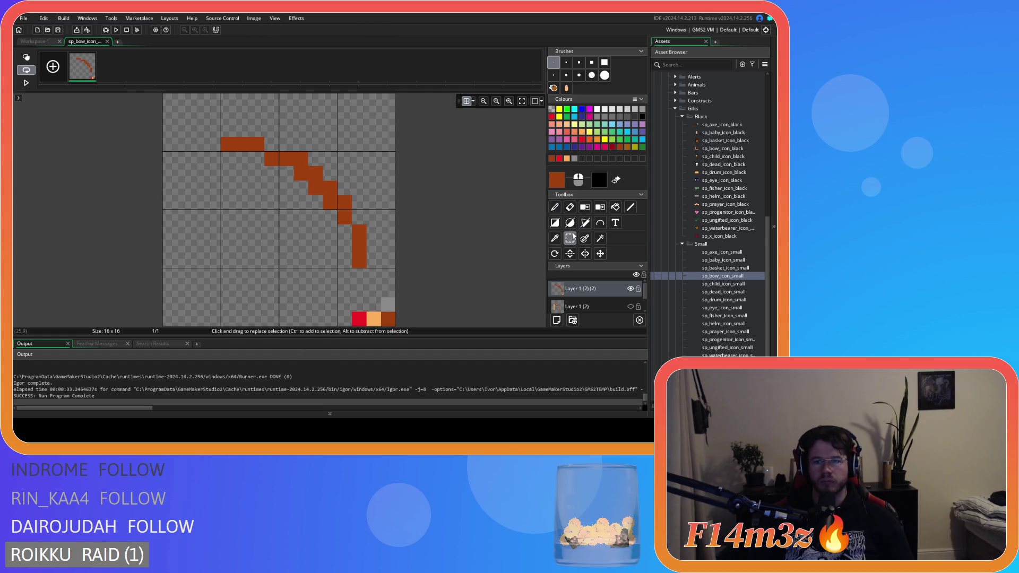
mouse_move(177, 109)
mouse_down()
mouse_move(265, 180)
mouse_move(255, 140)
mouse_up()
click(334, 144)
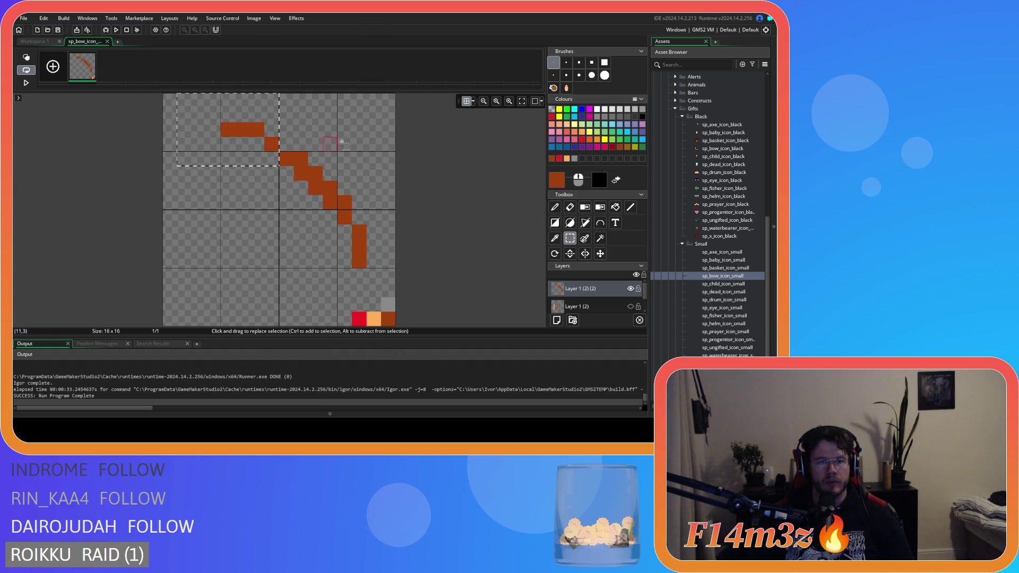
key(p)
click(285, 144)
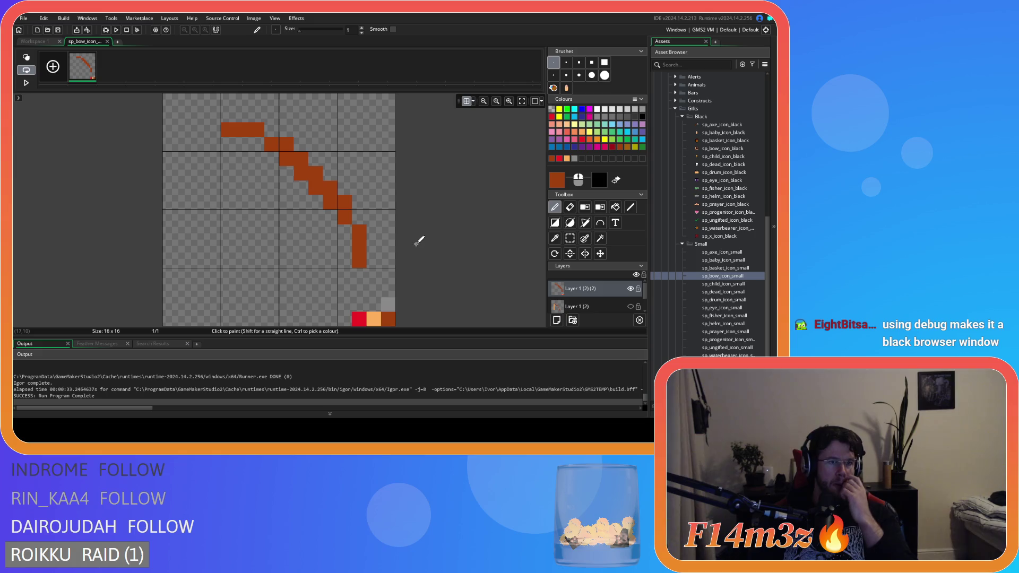
Erase stray brown pixels from the limb and fill the gaps in its diagonal.
key(e)
click(286, 144)
click(344, 203)
click(359, 231)
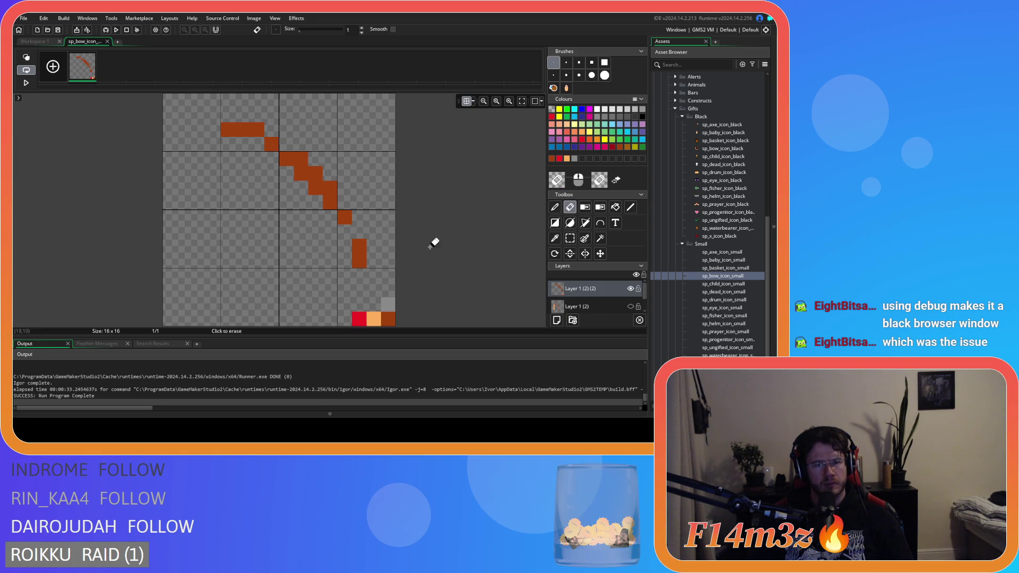
click(257, 129)
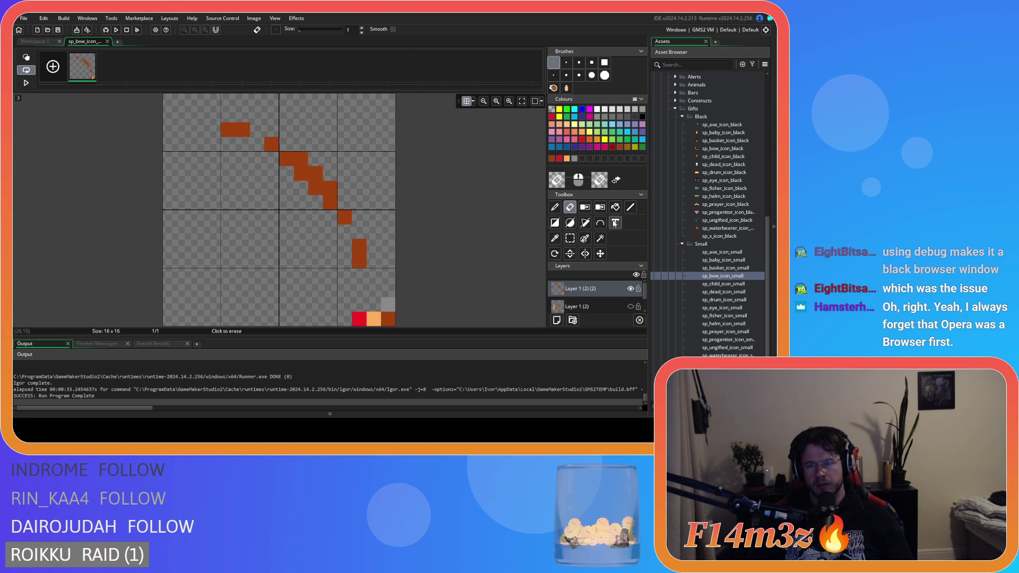
key(d)
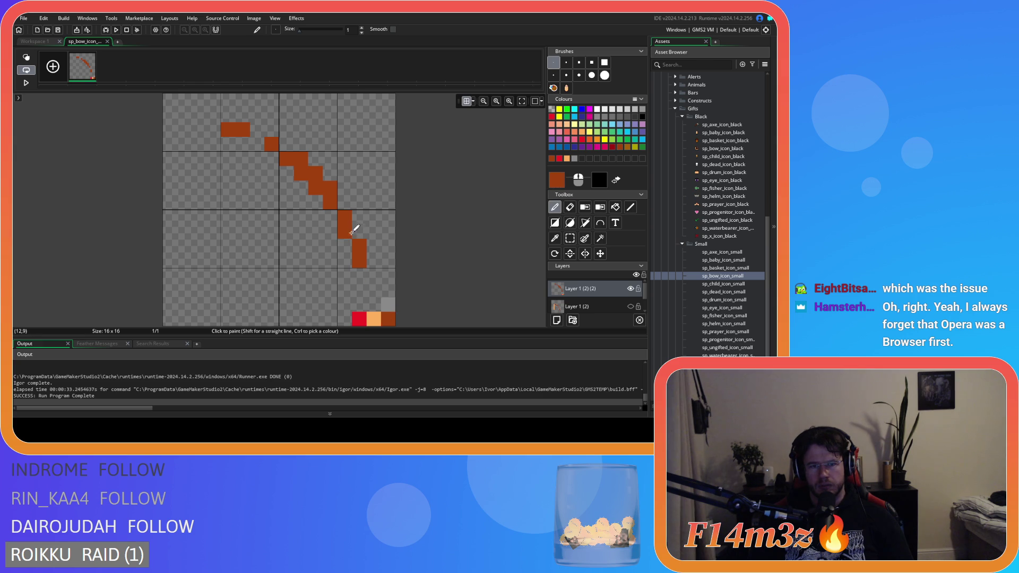
click(257, 144)
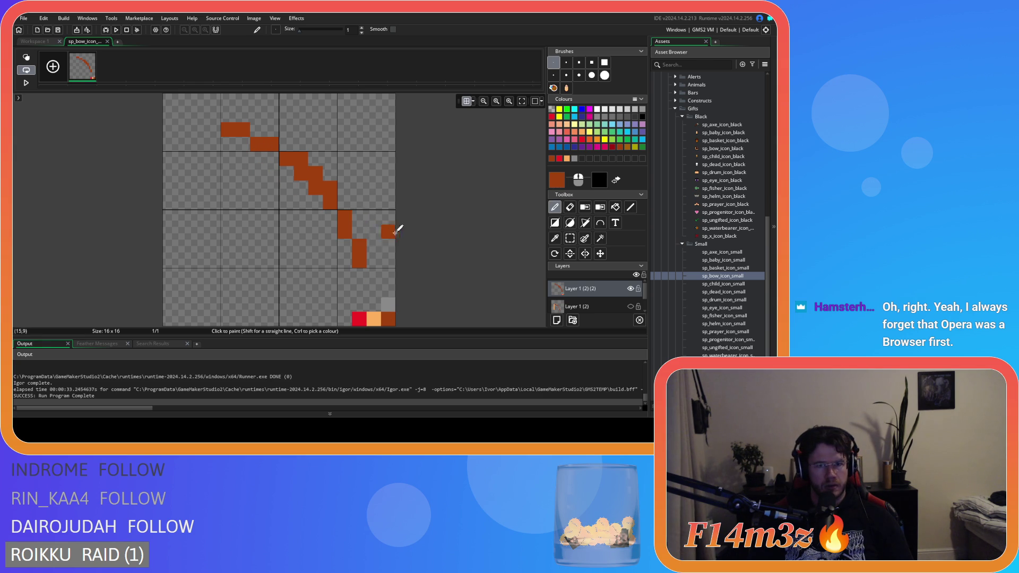
click(267, 156)
Undo the extra diagonal pixel and switch to rectangle selection.
key(ctrl+z)
key(s)
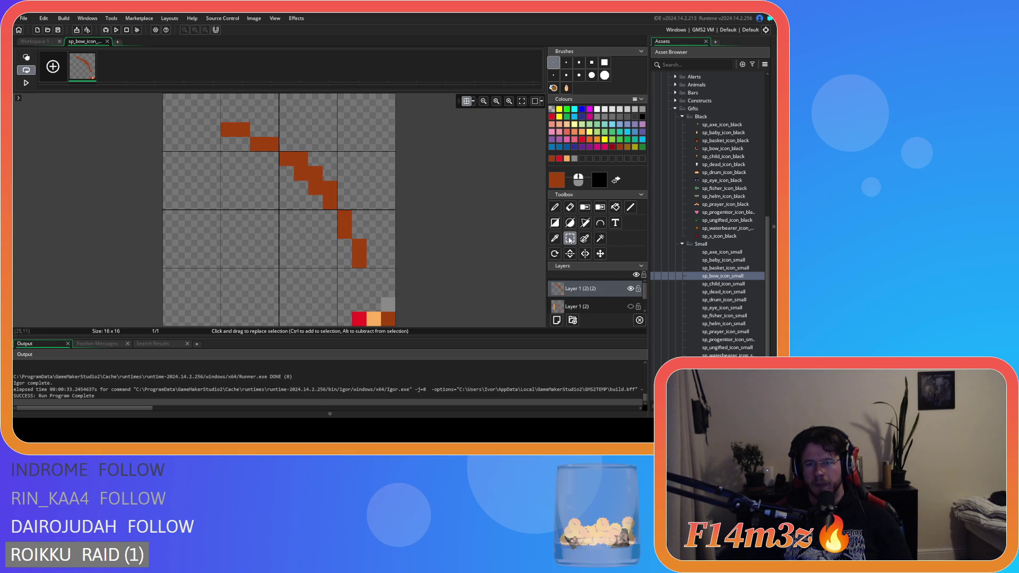
Move the top 9x4 section of the limb up-left one pixel and fill the diagonal gaps.
drag(180, 110, 297, 160)
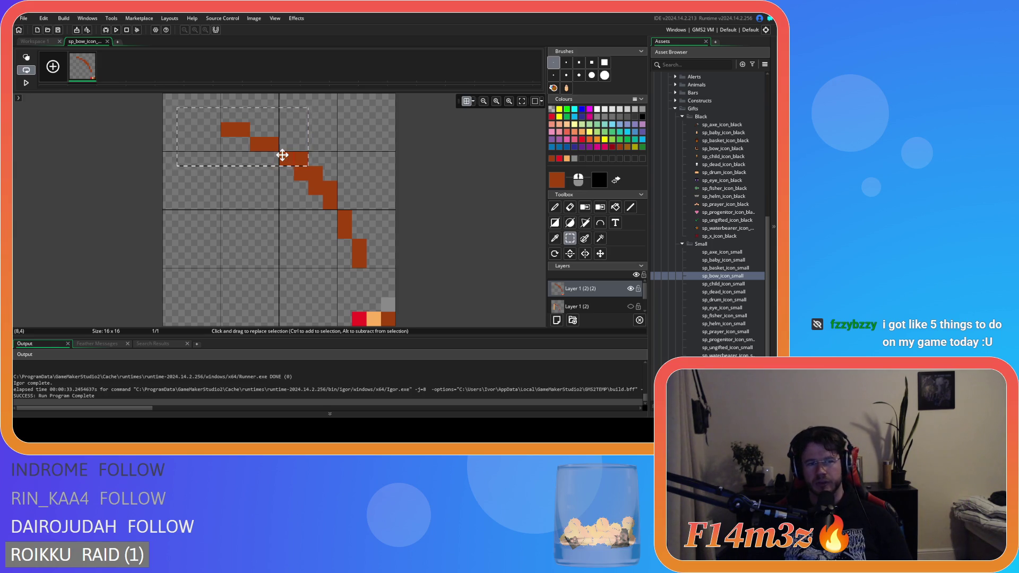
drag(285, 154, 278, 148)
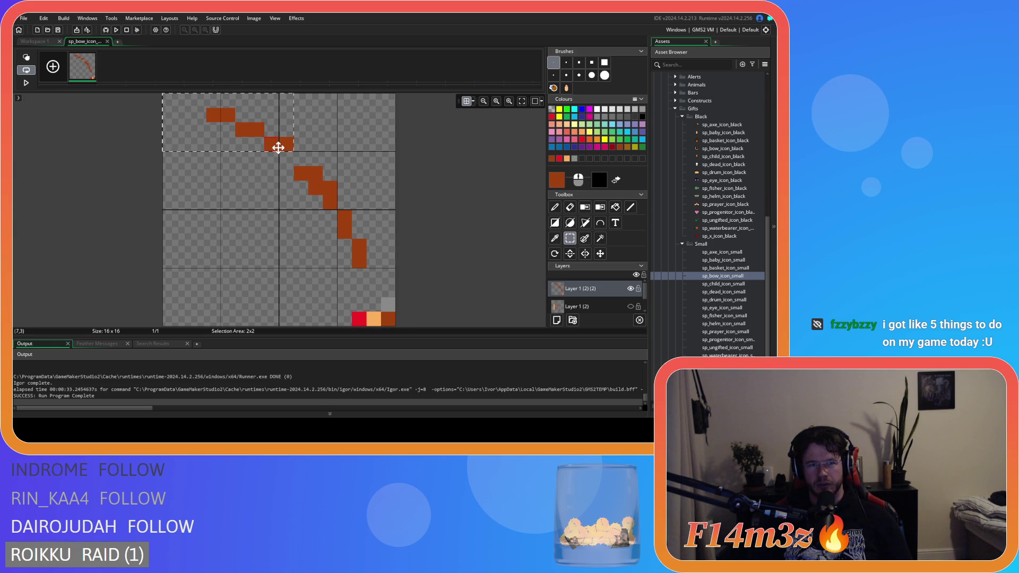
click(556, 208)
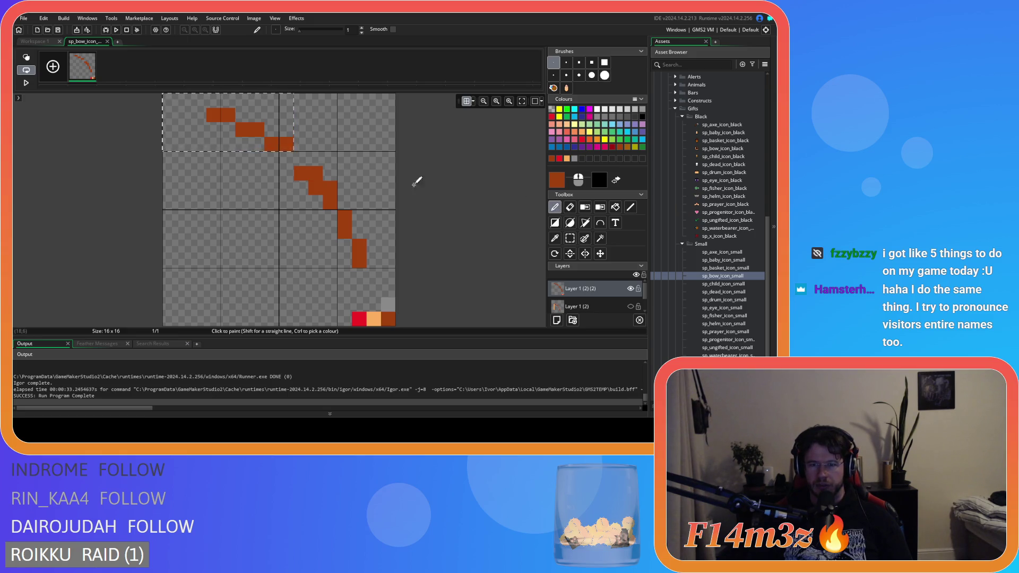
click(297, 160)
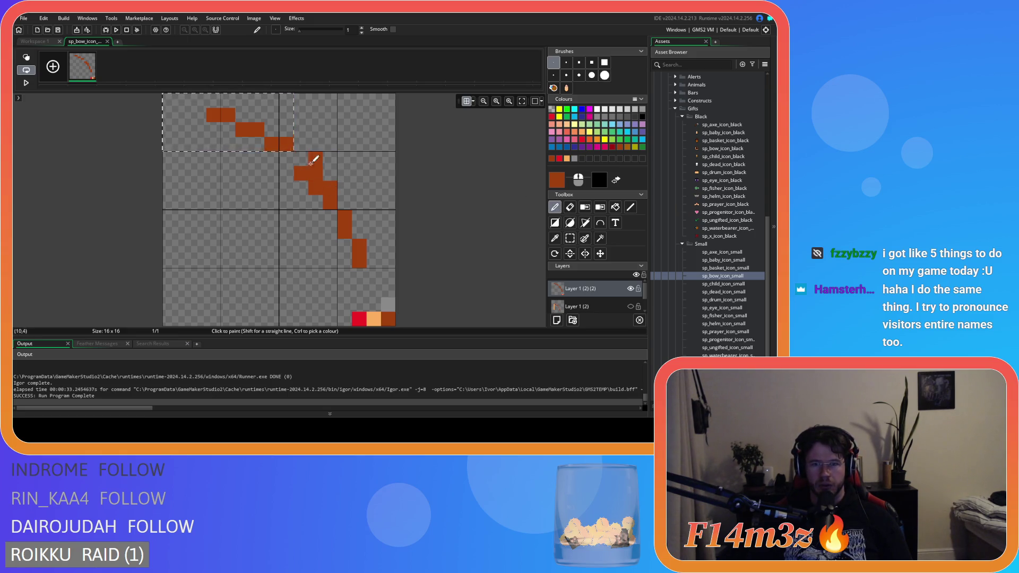
key(Escape)
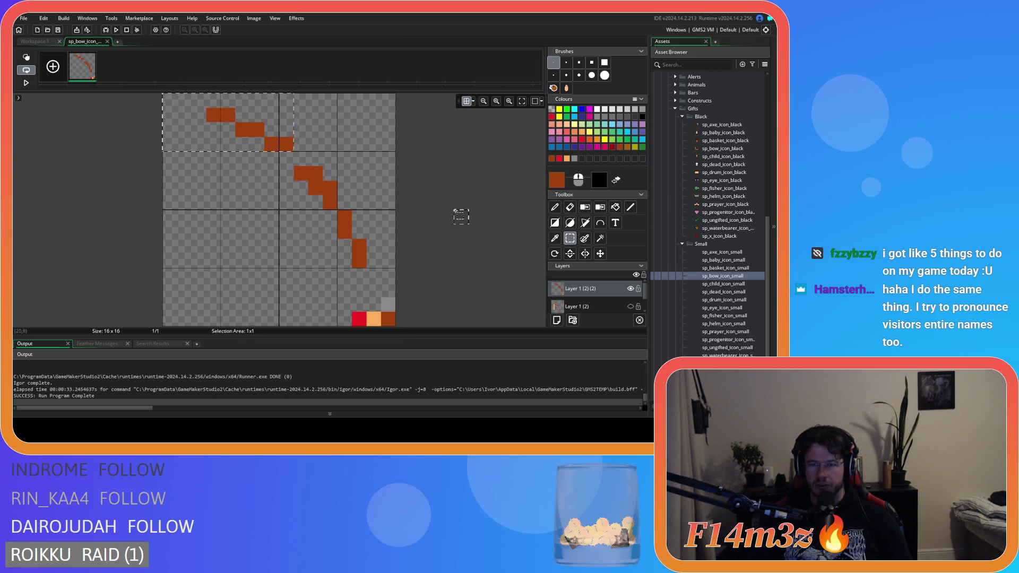
click(287, 159)
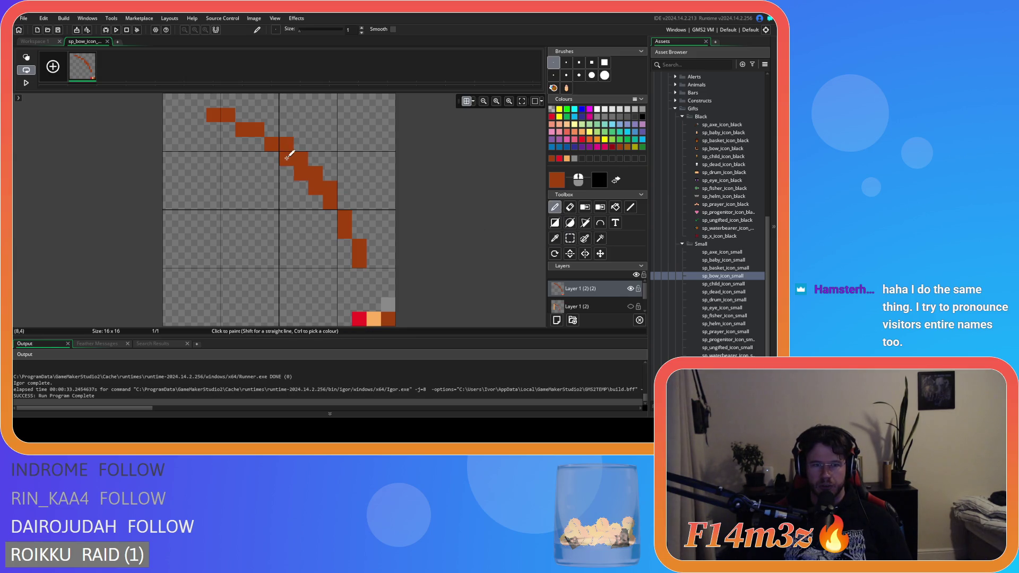
Reposition the lower brown column and connect it to the diagonal with extra pixels.
click(570, 237)
mouse_move(394, 281)
mouse_down()
mouse_move(333, 223)
mouse_move(363, 244)
mouse_up()
click(231, 260)
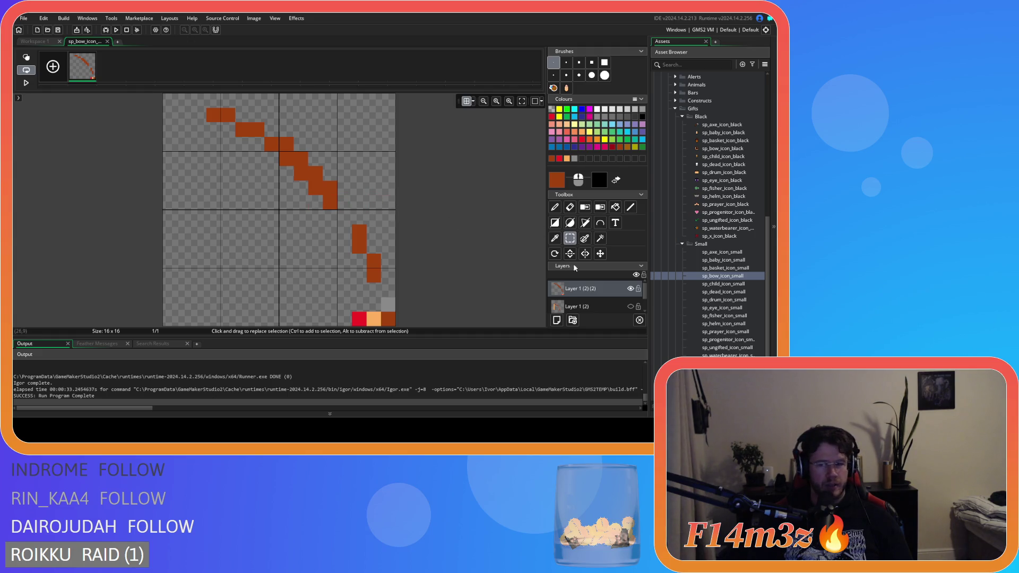
click(555, 207)
click(357, 215)
key(ctrl+z)
click(345, 217)
click(345, 202)
click(315, 260)
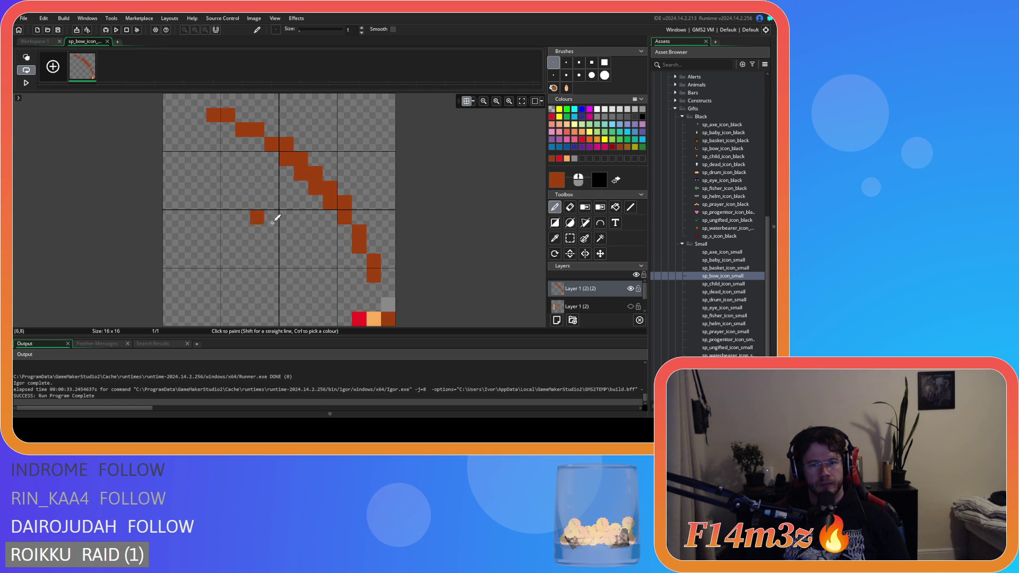
Clear the top-left part of the limb, then step back through the diagonal edits with undo.
key(s)
mouse_move(171, 102)
mouse_down()
mouse_move(291, 171)
mouse_move(266, 141)
mouse_move(287, 144)
mouse_up()
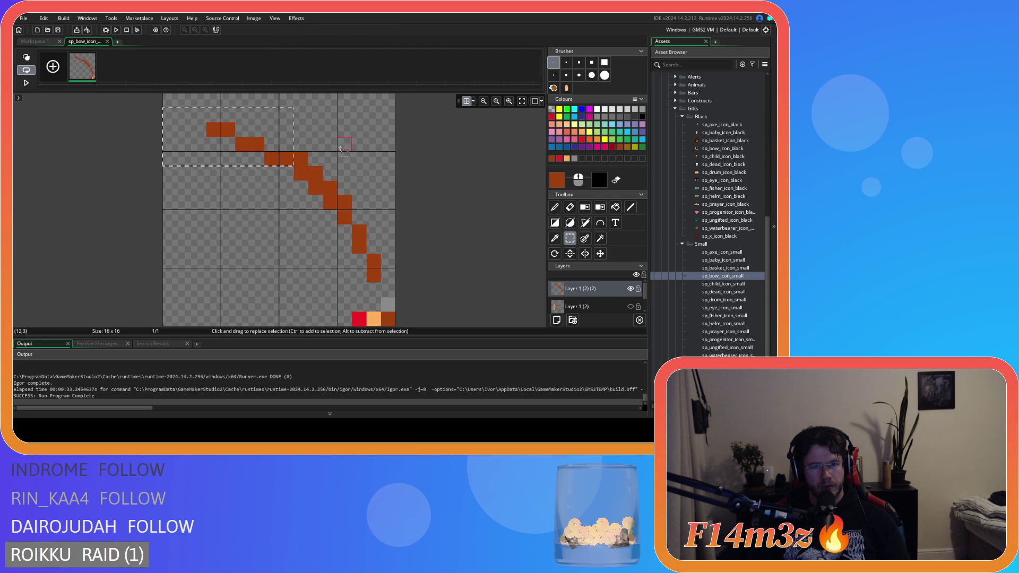
click(357, 157)
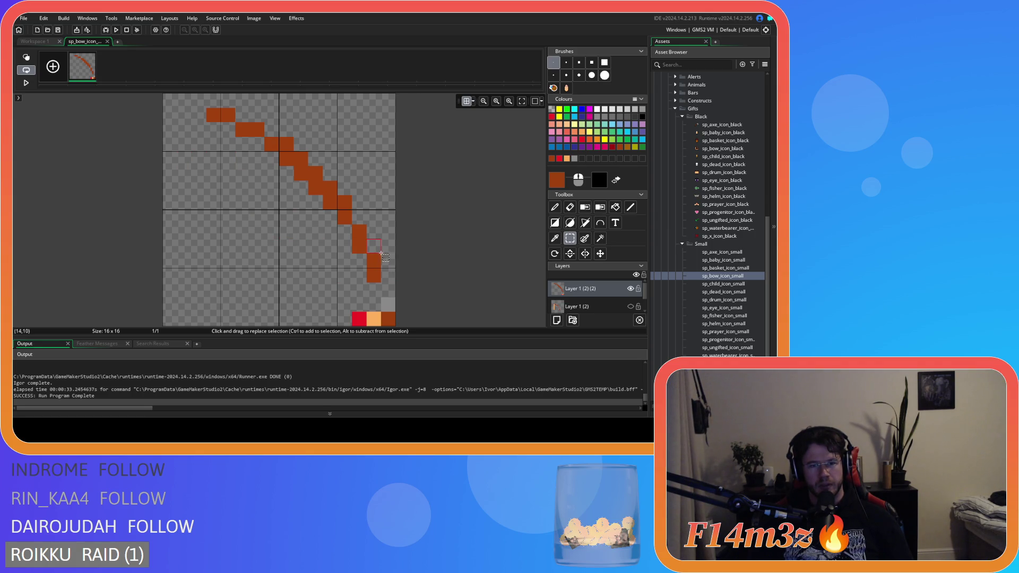
key(ctrl+z)
key(ctrl+z)
key(ctrl+z)
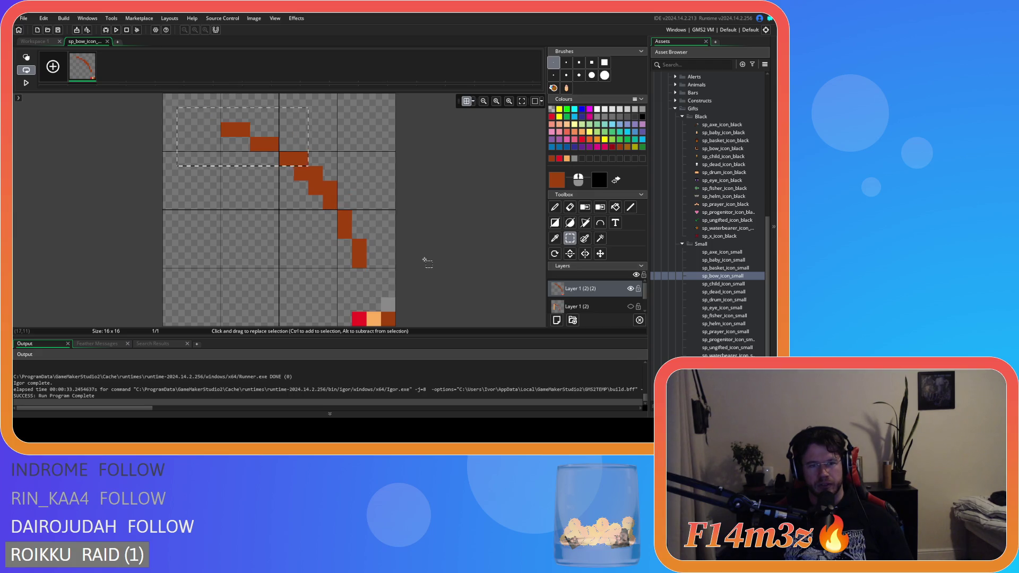
key(ctrl+z)
key(ctrl+z)
key(ctrl+z)
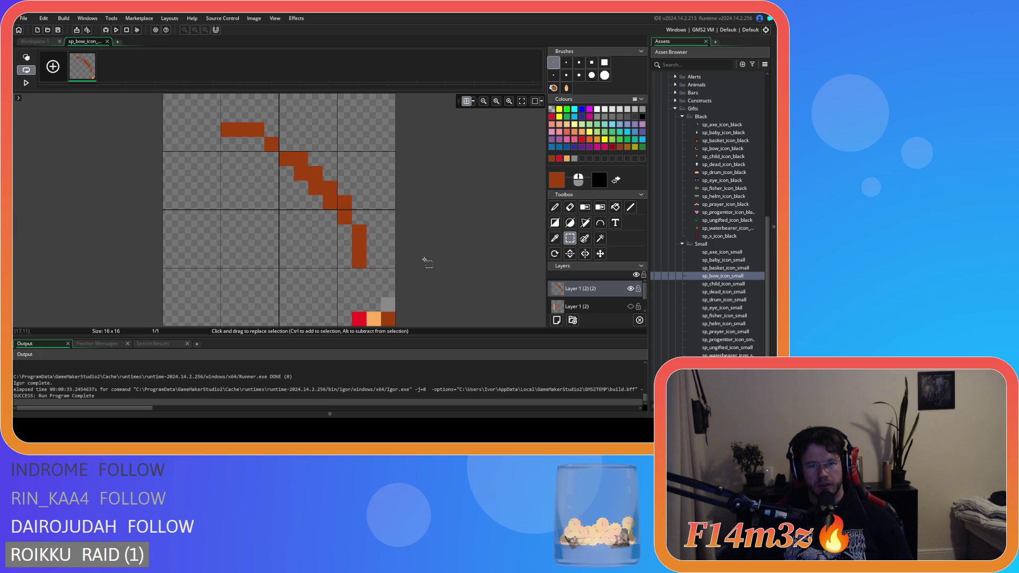
key(ctrl+z)
key(ctrl+z)
key(ctrl+z)
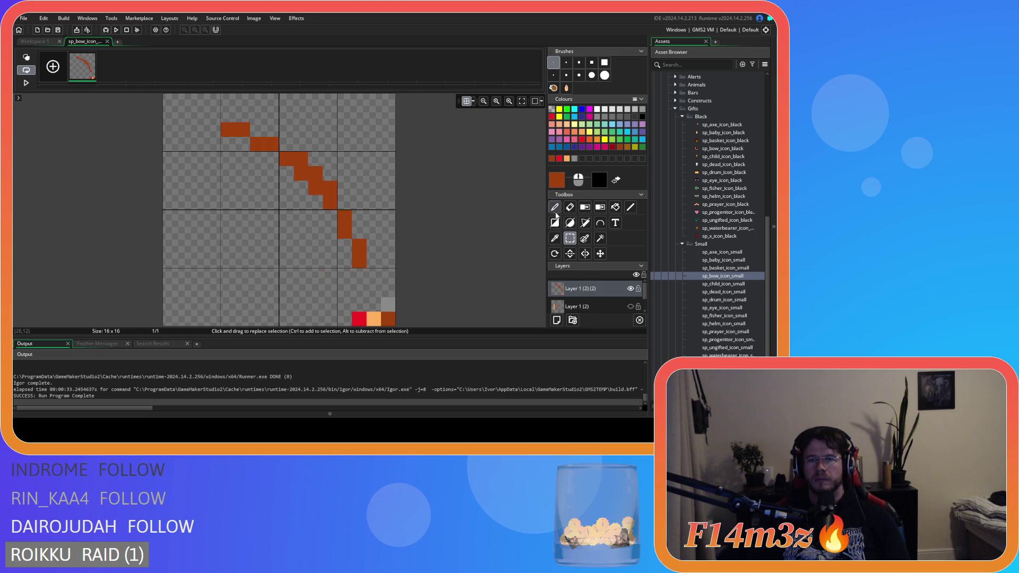
Try a brown straight line leftward from cell (14,8), then cancel it.
click(630, 207)
click(369, 217)
mouse_move(359, 219)
mouse_down()
mouse_move(338, 218)
mouse_move(344, 203)
mouse_up()
key(ctrl+z)
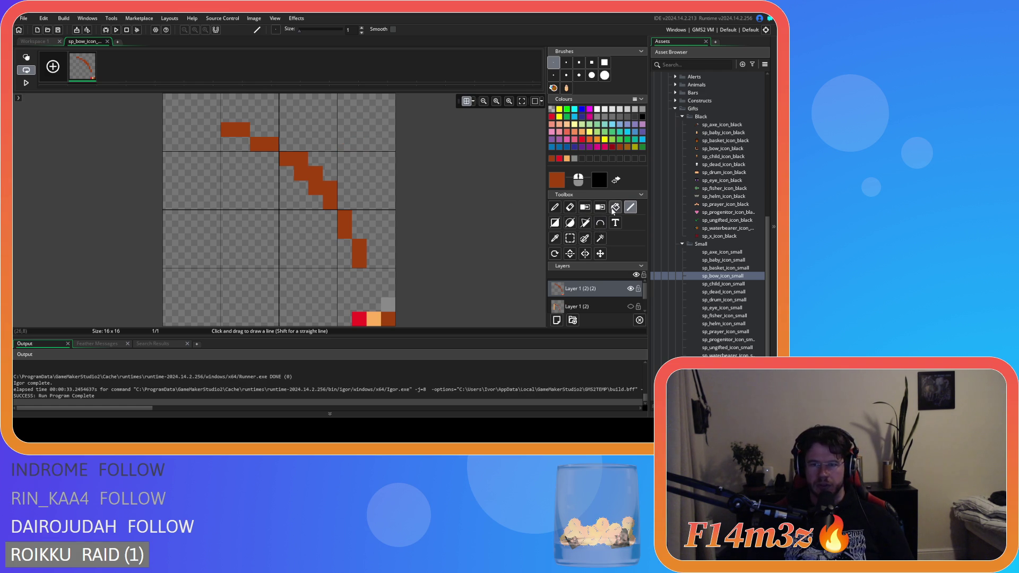
Draw a brown arrow shaft from upper right to lower left, with red pixels at its end.
drag(360, 130, 226, 259)
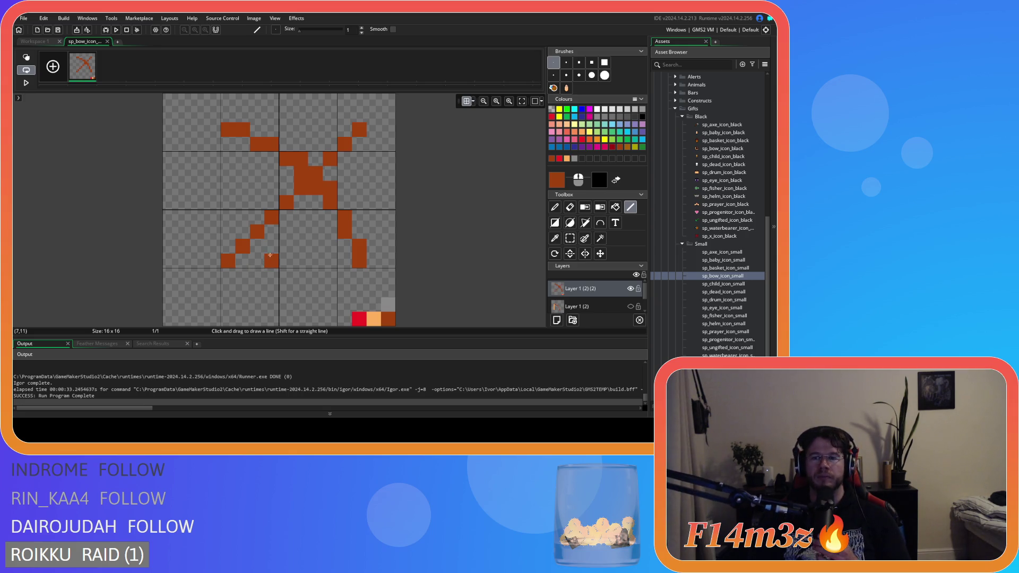
click(559, 158)
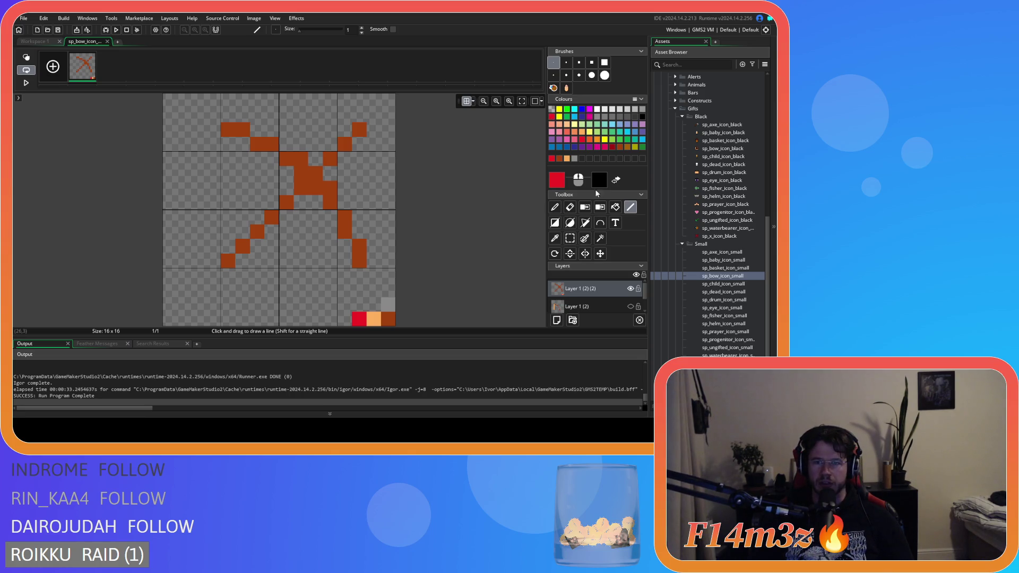
click(237, 266)
click(228, 245)
click(229, 275)
click(214, 261)
Extend the red fletching with more pixels, then undo the extras.
click(199, 261)
click(214, 276)
click(228, 290)
click(242, 276)
click(214, 247)
key(ctrl+z)
key(ctrl+z)
key(ctrl+z)
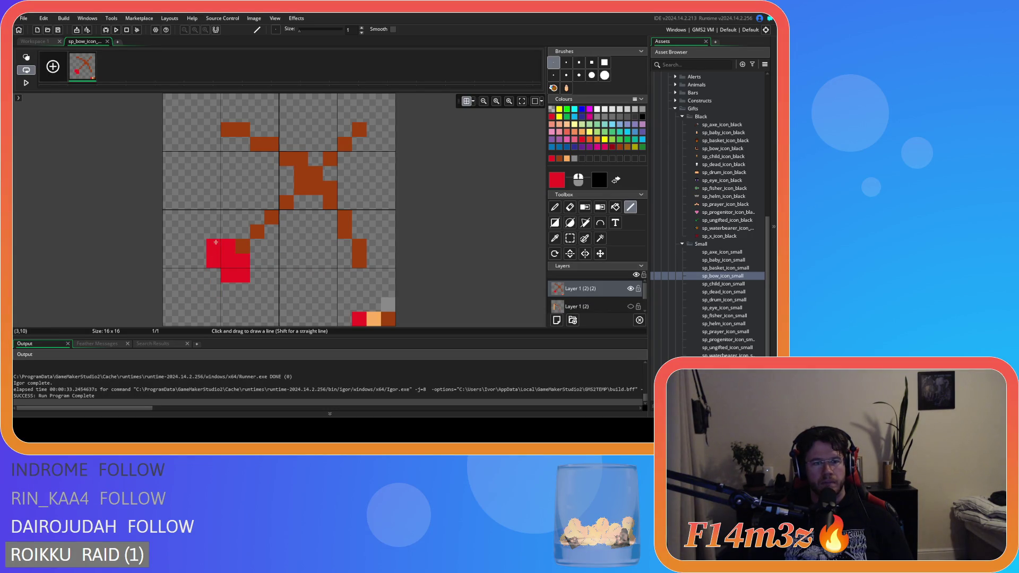
key(ctrl+z)
click(214, 276)
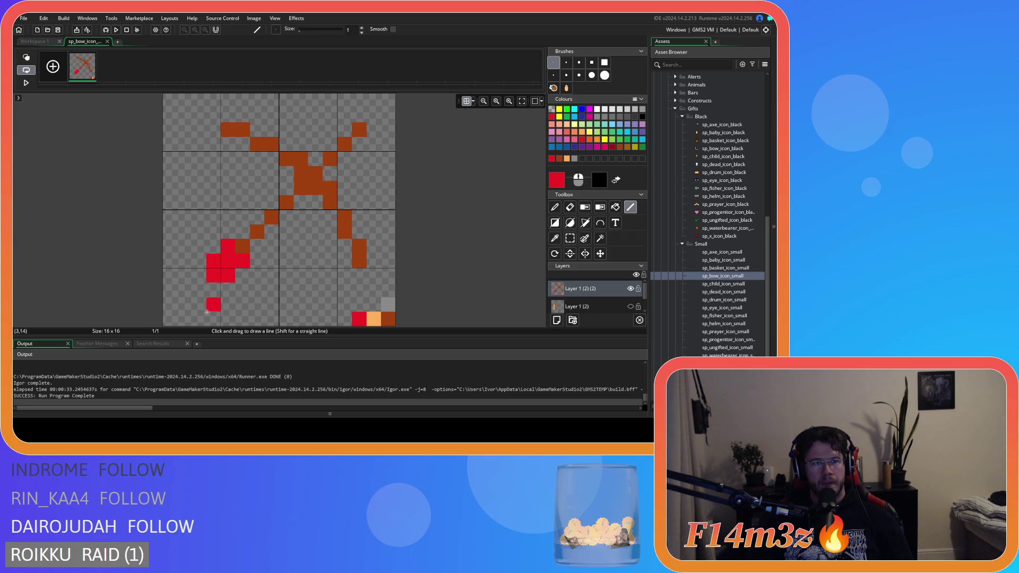
key(ctrl+z)
key(ctrl+z)
key(ctrl+z)
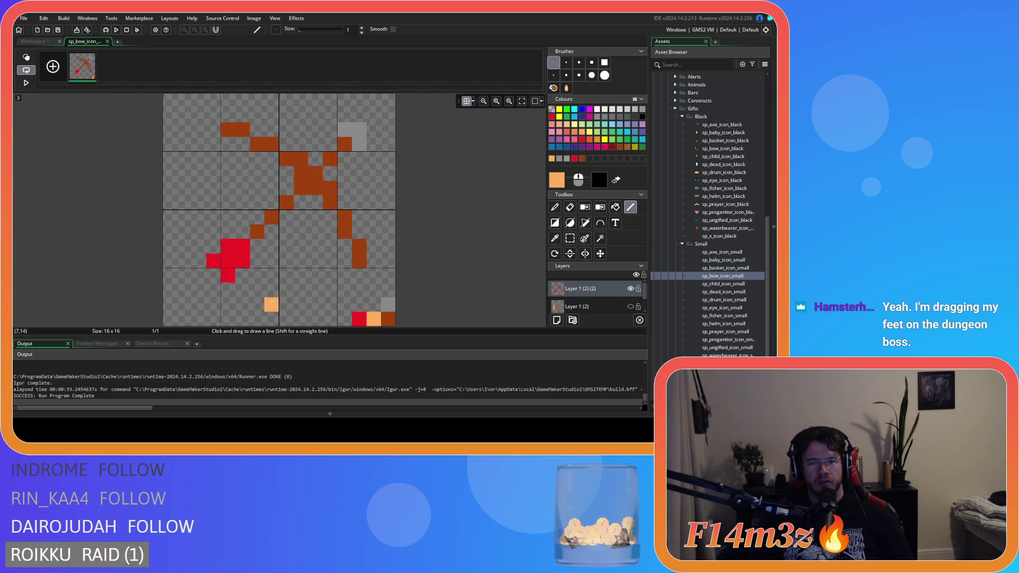
Reposition the red block, lower diagonal and grey-and-brown tip by single pixels.
click(570, 239)
drag(283, 195, 206, 283)
drag(256, 230, 227, 259)
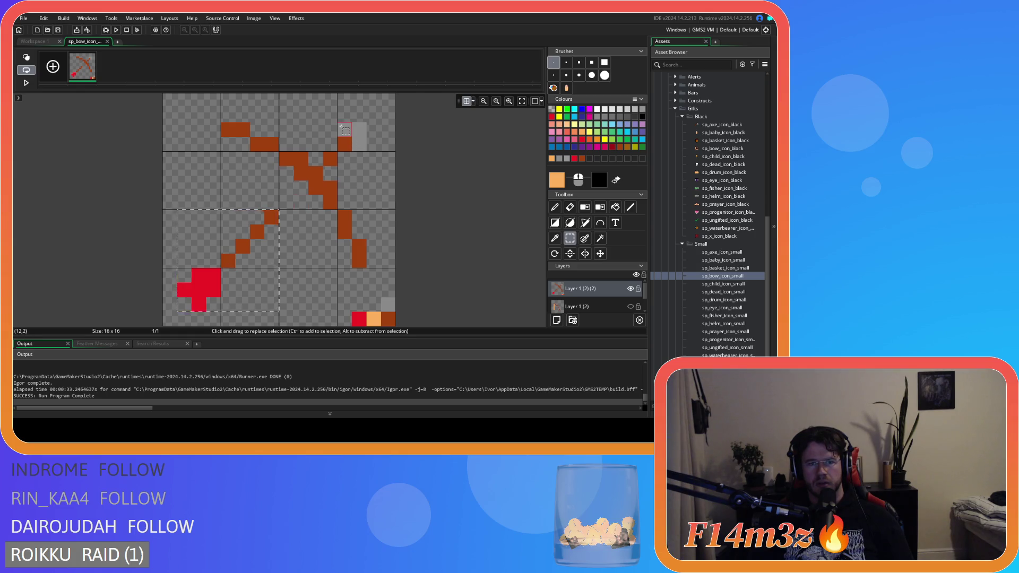
mouse_move(339, 123)
mouse_down()
mouse_move(365, 150)
mouse_move(346, 145)
mouse_up()
click(370, 174)
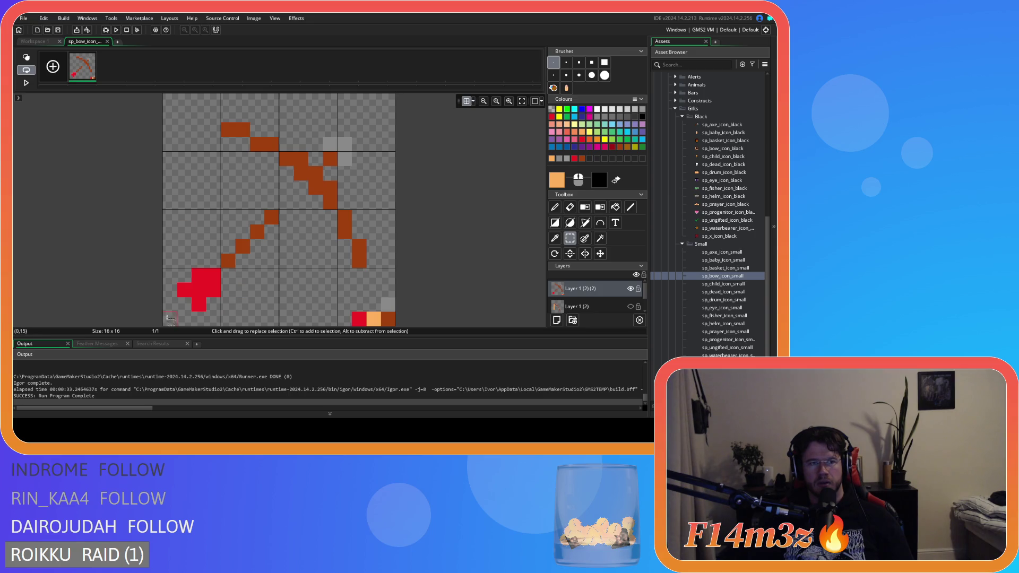
mouse_move(178, 293)
mouse_down()
mouse_move(249, 249)
mouse_move(287, 205)
mouse_up()
click(313, 219)
Paint a dark brown pixel at cell (15,8) and start a light-orange line at (12,12).
click(557, 207)
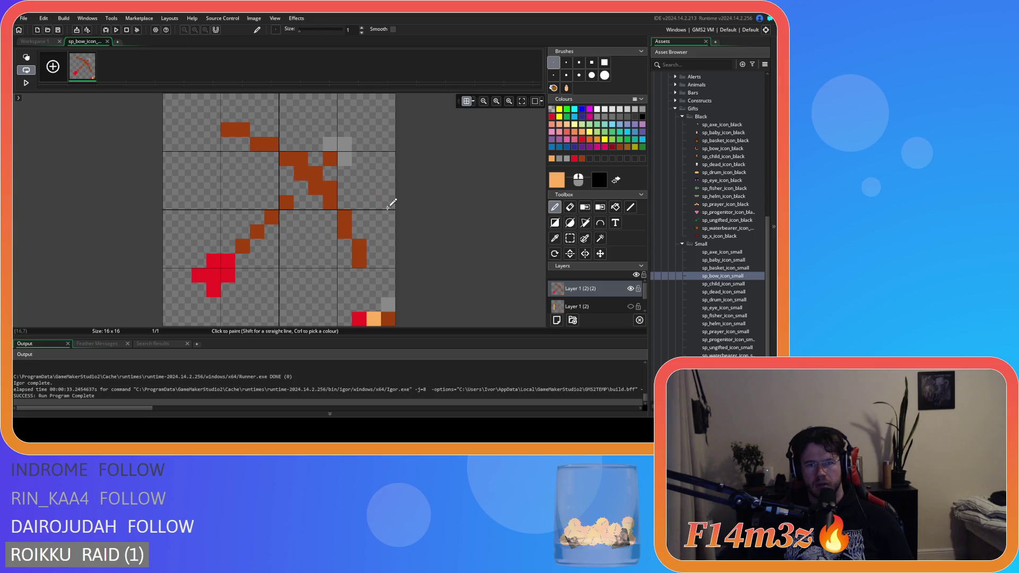
ctrl+click(311, 186)
click(389, 220)
click(560, 158)
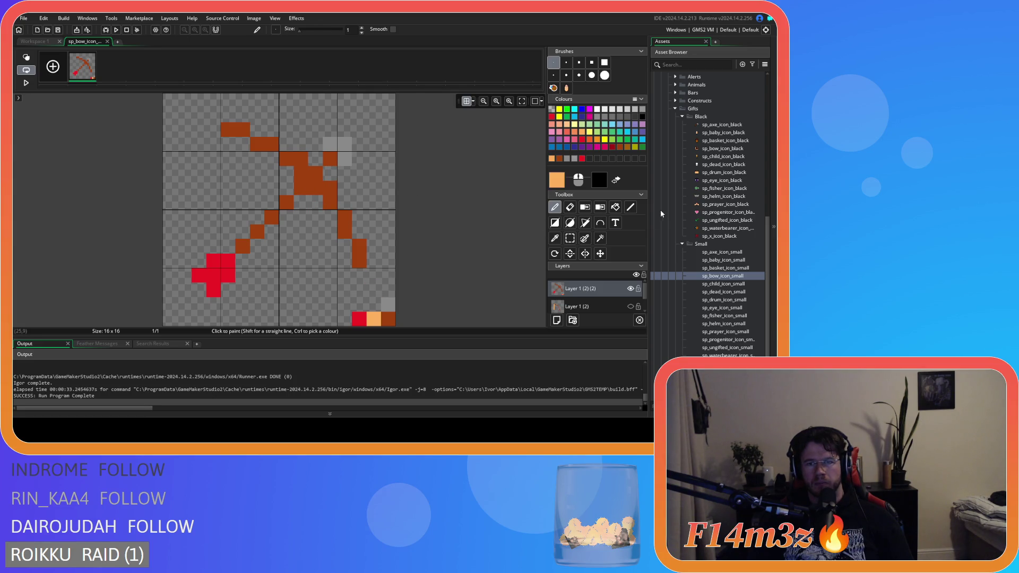
click(631, 207)
click(340, 275)
Draw the light-orange bottom string, check the black bow, and reopen sp_bow_icon_small.
drag(345, 260, 240, 260)
click(34, 41)
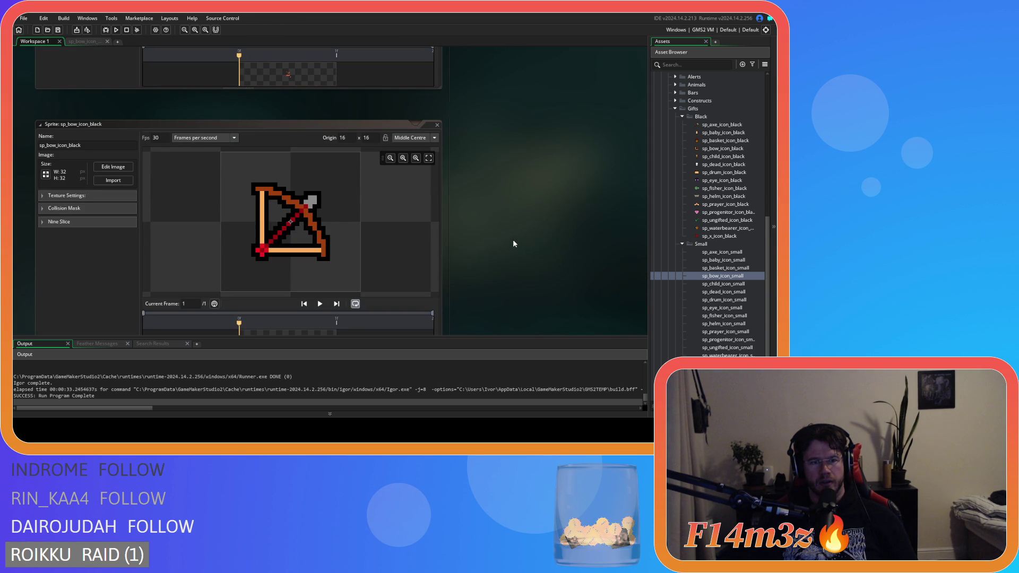
click(85, 48)
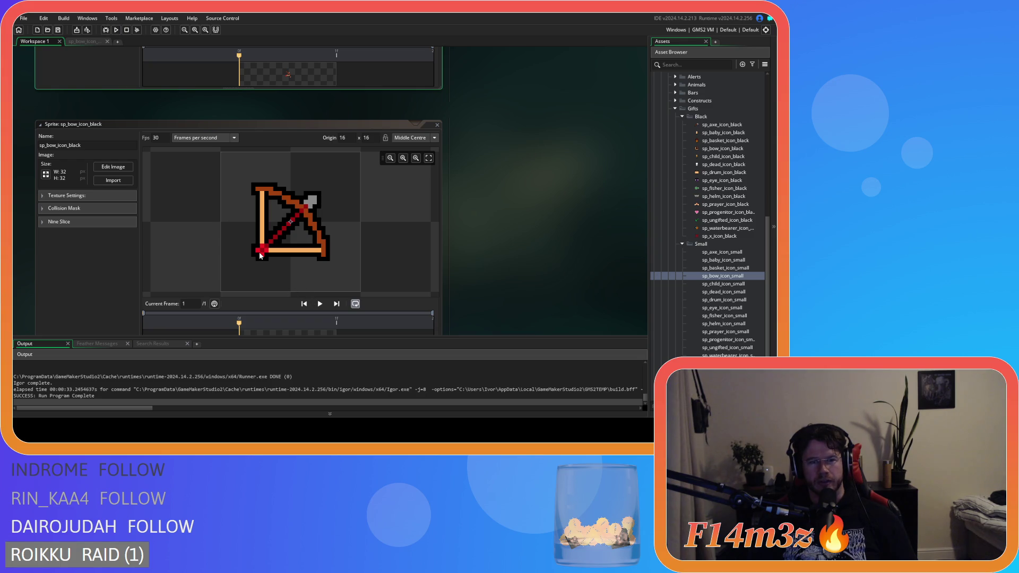
double_click(302, 168)
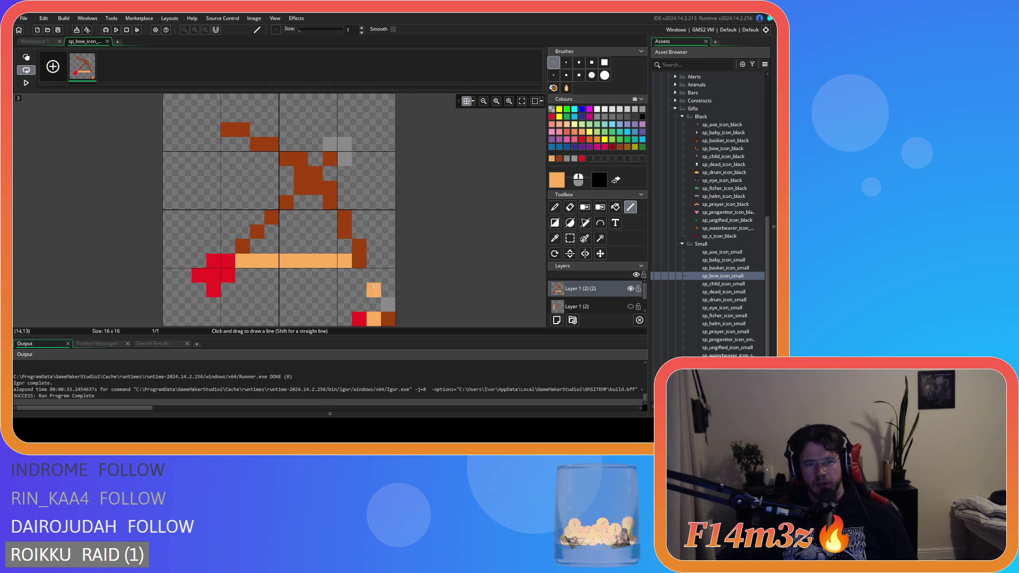
Move the red grip and bar one pixel up-right.
click(570, 239)
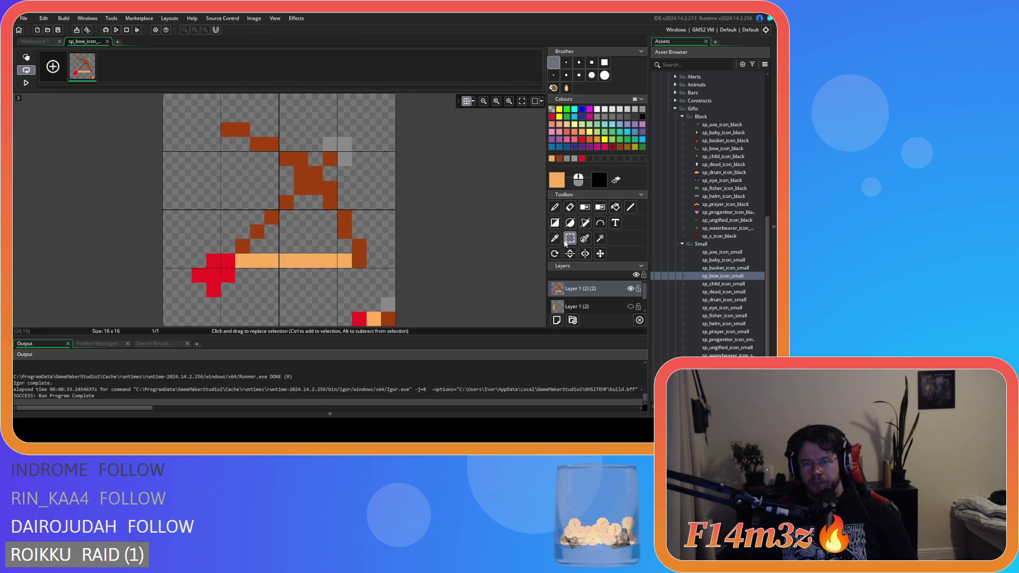
drag(197, 274, 271, 217)
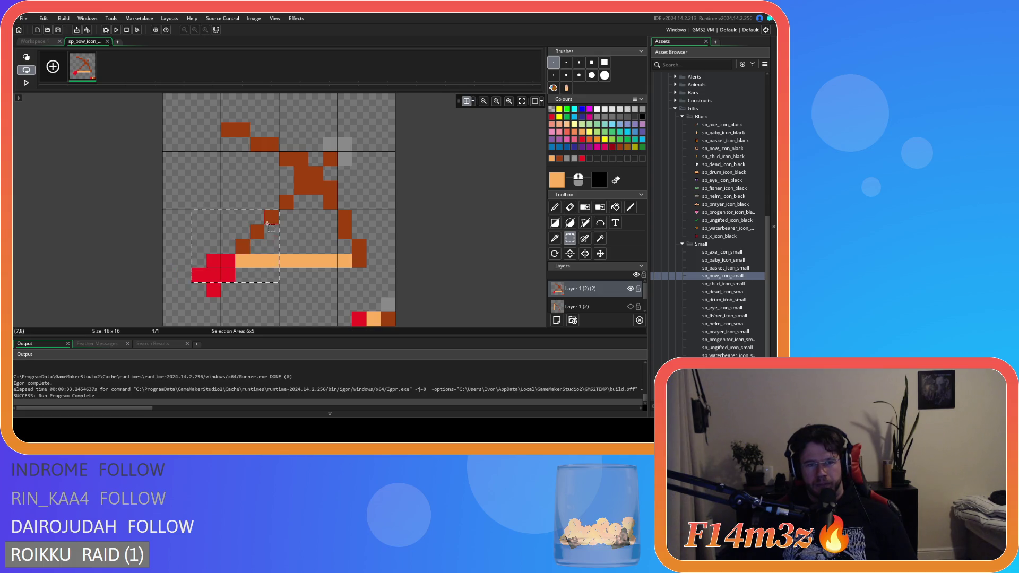
drag(232, 295, 208, 285)
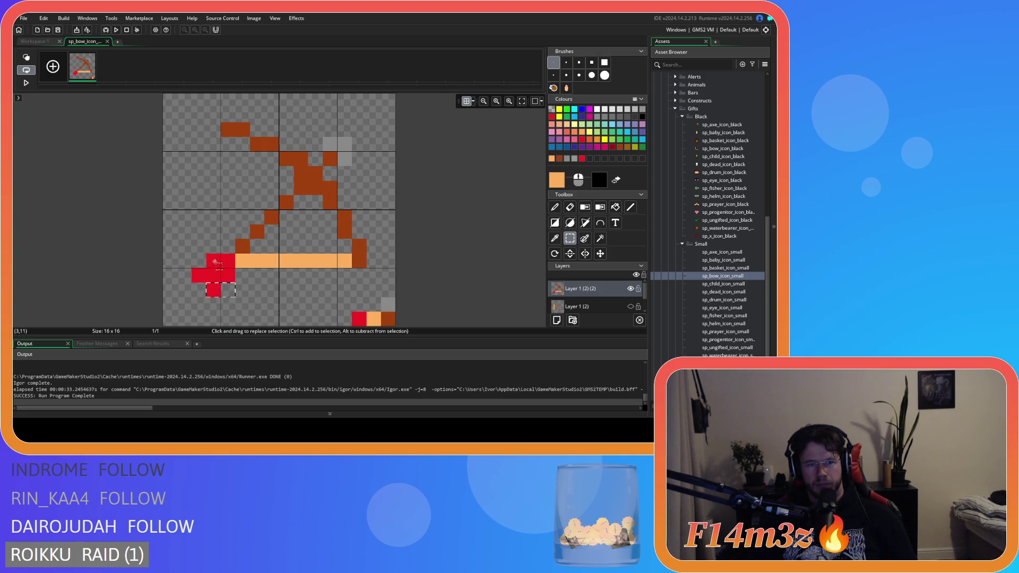
click(180, 279)
drag(208, 293, 255, 225)
mouse_move(184, 246)
mouse_down()
mouse_move(201, 277)
mouse_move(264, 298)
mouse_up()
drag(206, 276, 221, 262)
click(274, 293)
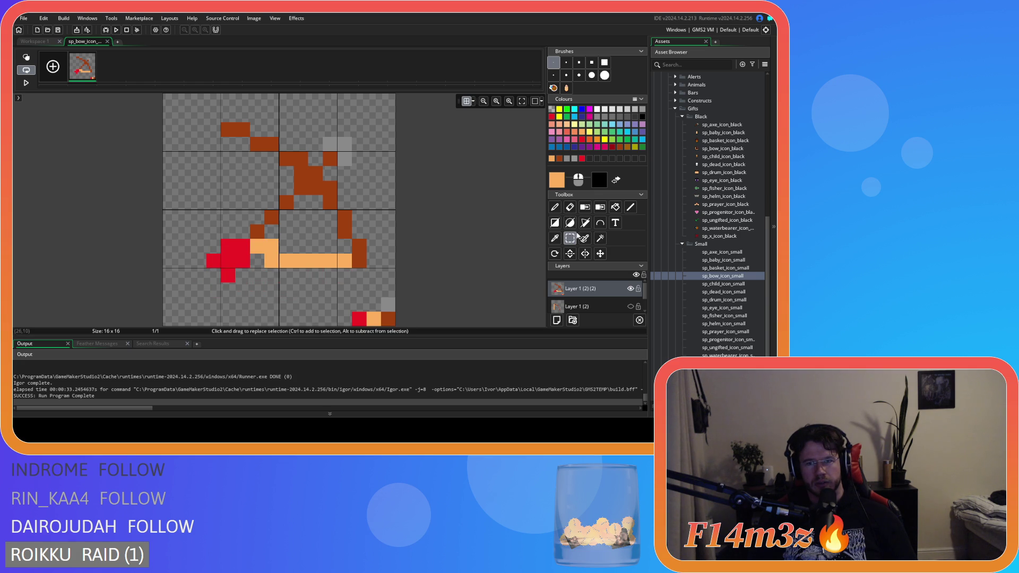
Drop four orange pixels onto the bar row and extend the orange bar one pixel left.
click(256, 260)
mouse_move(305, 247)
mouse_down()
mouse_move(259, 245)
mouse_move(273, 261)
mouse_up()
click(341, 273)
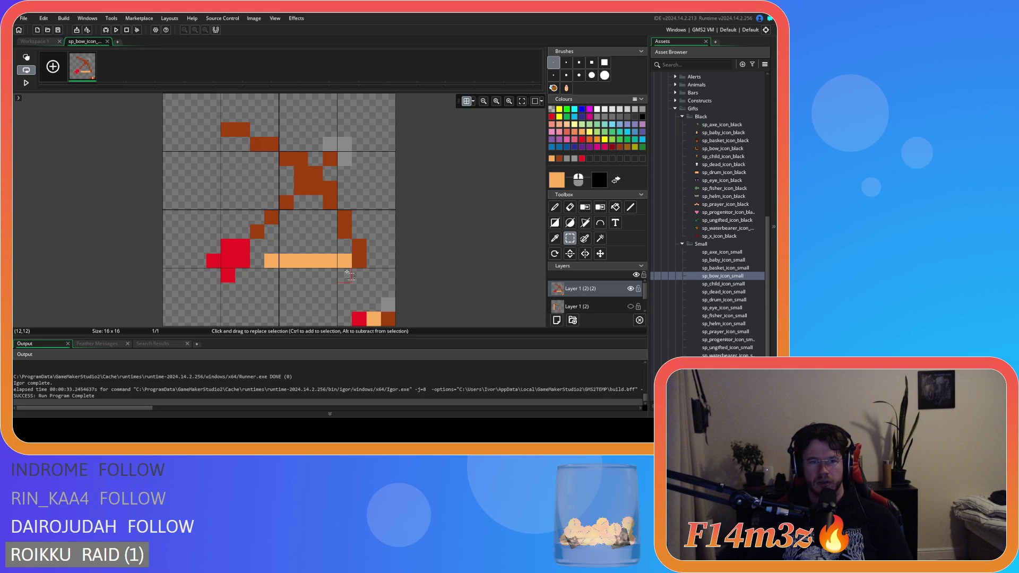
click(555, 207)
click(243, 262)
key(ctrl+z)
click(257, 261)
Place an orange pixel at the left edge and paint an orange line down the left side.
click(199, 261)
key(ctrl+z)
click(214, 246)
key(ctrl+z)
click(199, 246)
key(ctrl+z)
click(171, 241)
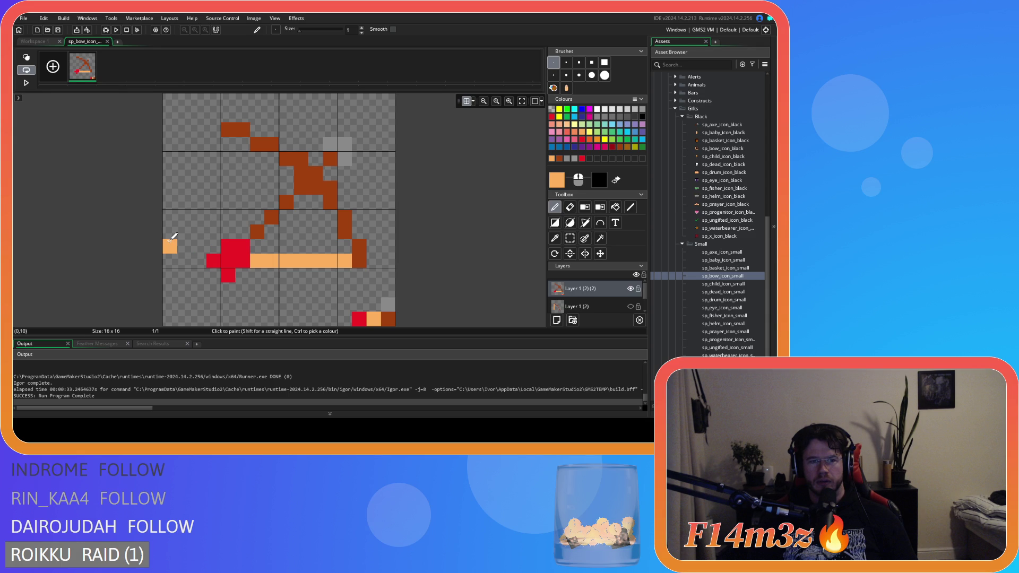
drag(229, 144, 228, 232)
Redraw the orange string along row 12 and the left side, plus a pixel at (2,15).
click(34, 41)
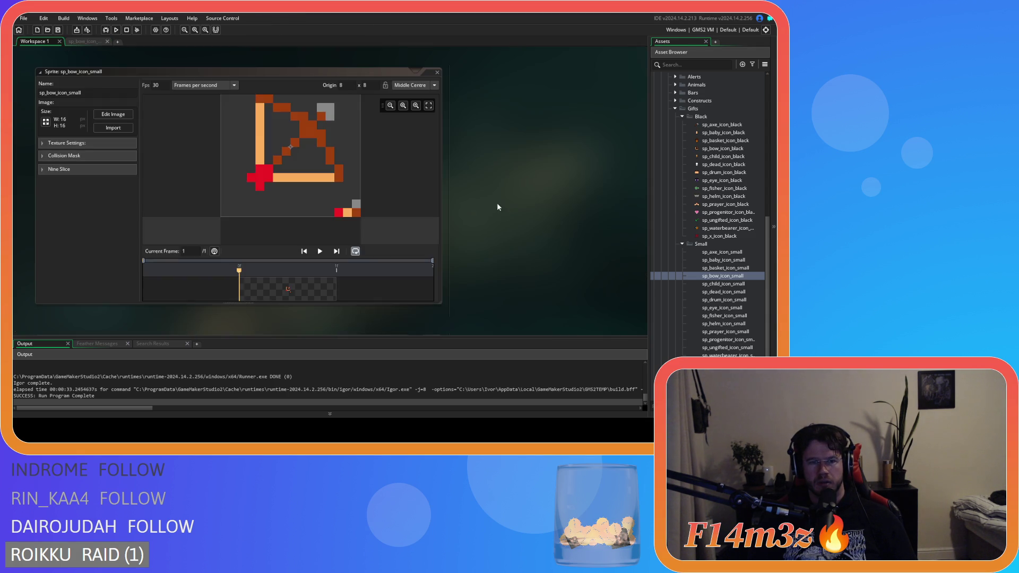
scroll(445, 159, up, 1)
click(85, 41)
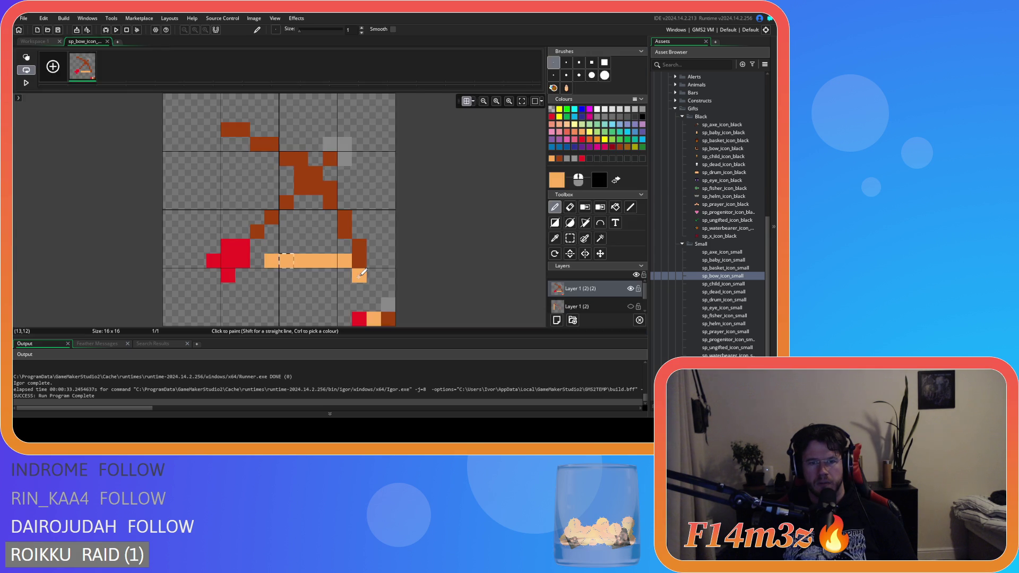
key(ctrl+z)
key(ctrl+z)
click(630, 207)
key(ctrl+z)
key(l)
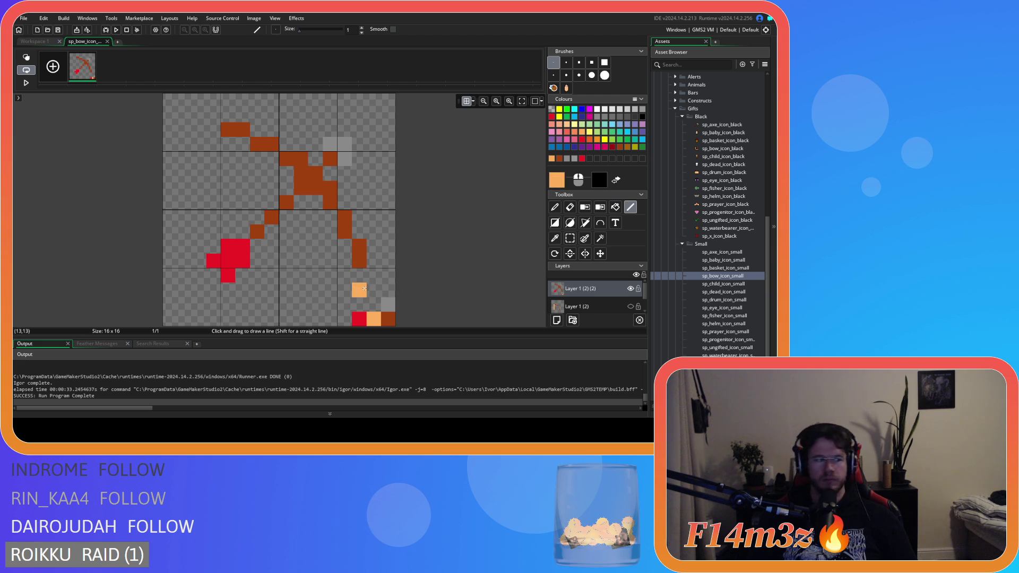
drag(356, 274, 242, 274)
drag(213, 129, 210, 242)
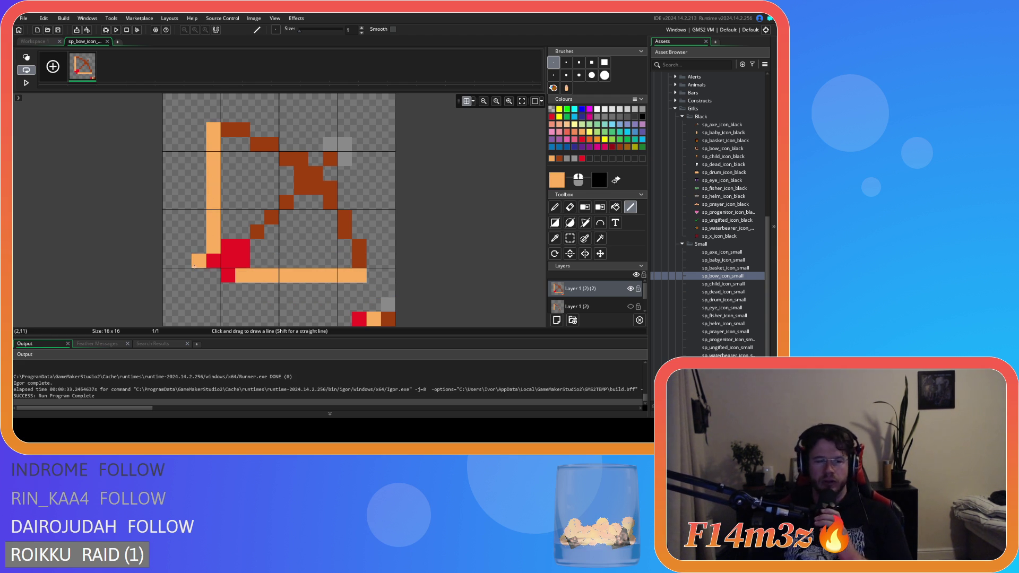
click(203, 319)
Redo the string down column 3 and along row 12 to (5,12), turning up at (13,11).
click(32, 40)
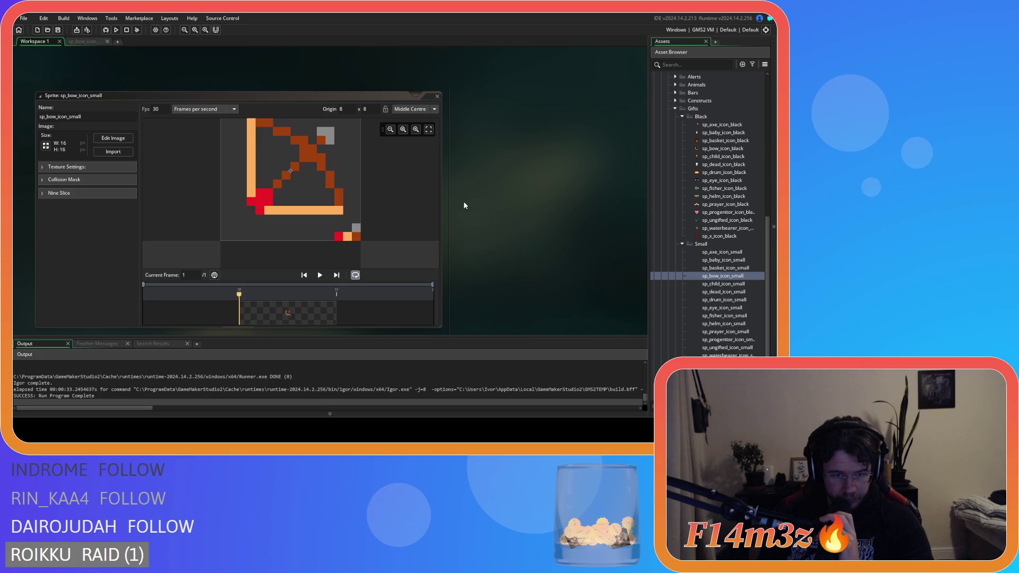
click(80, 41)
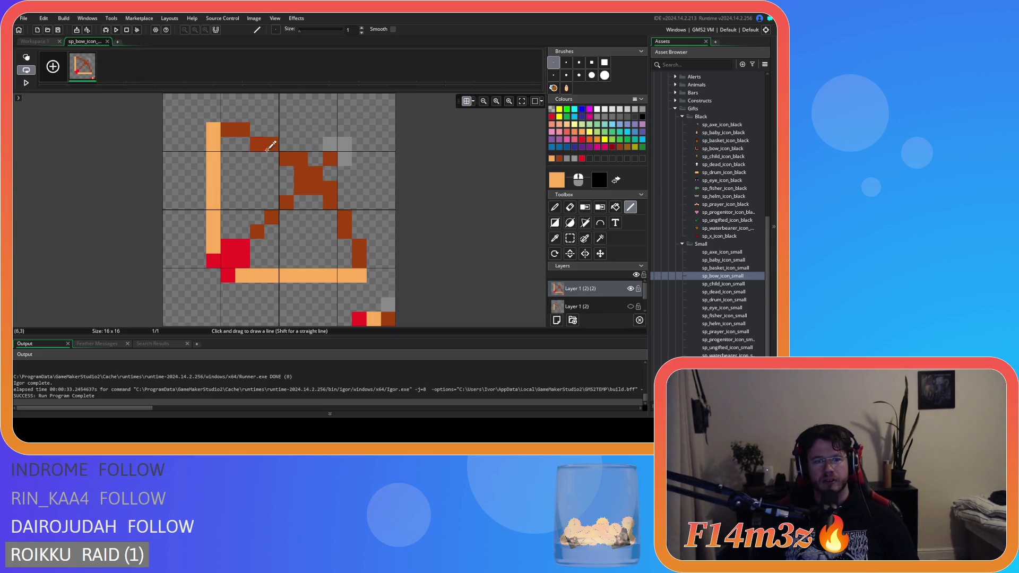
key(ctrl+z)
key(ctrl+z)
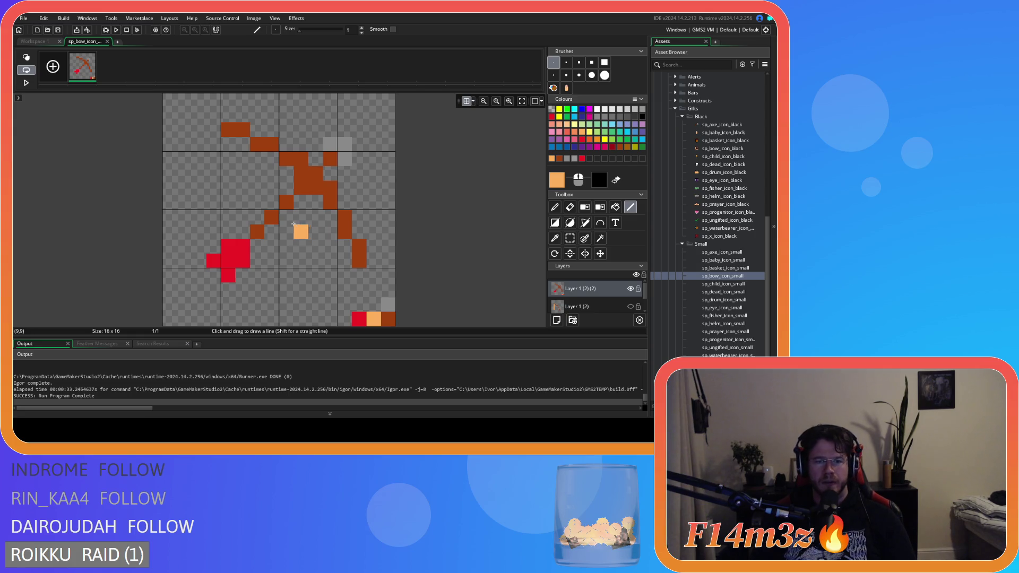
drag(213, 132, 213, 246)
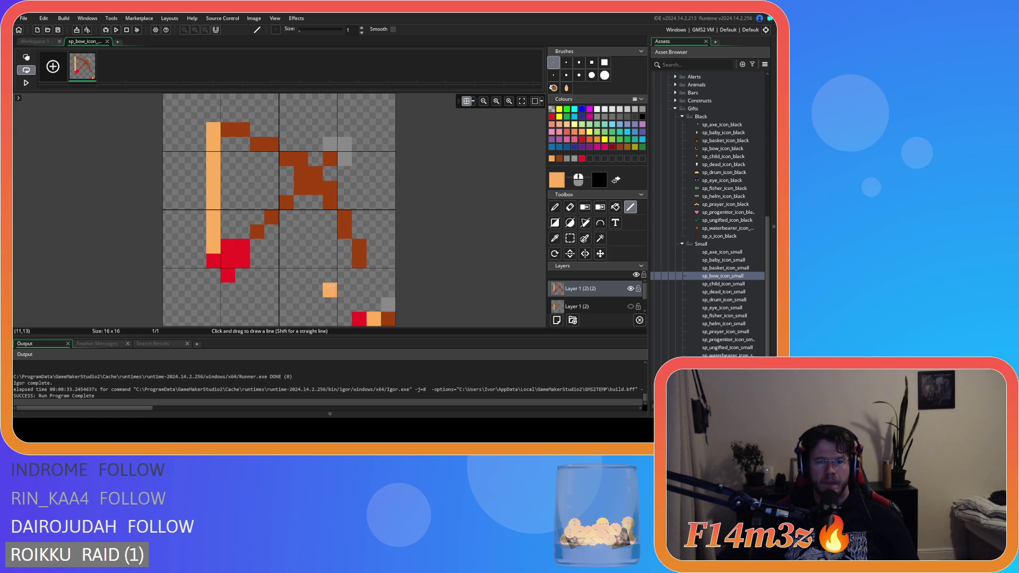
drag(359, 275, 256, 280)
click(242, 275)
click(354, 262)
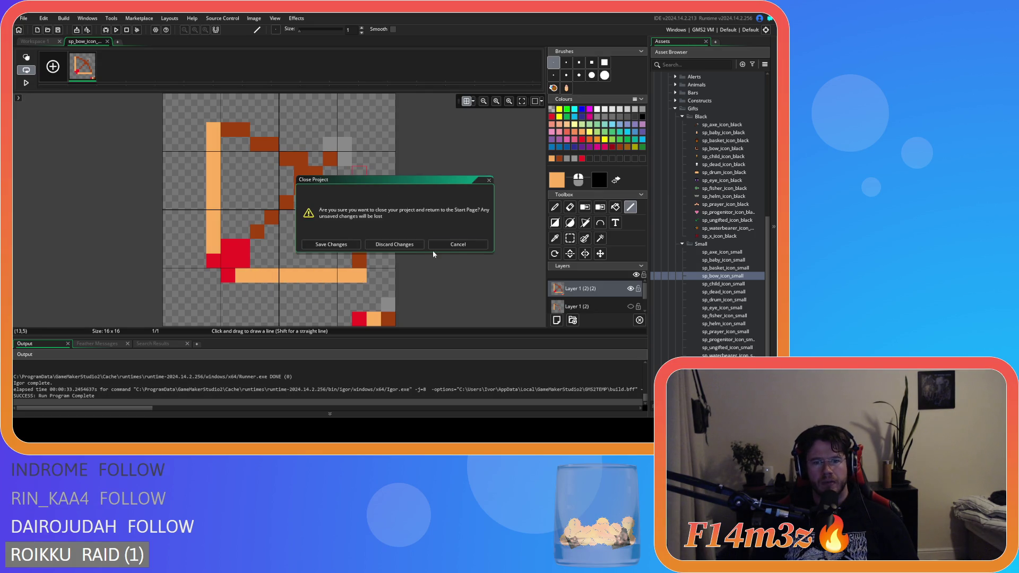
key(Return)
click(23, 44)
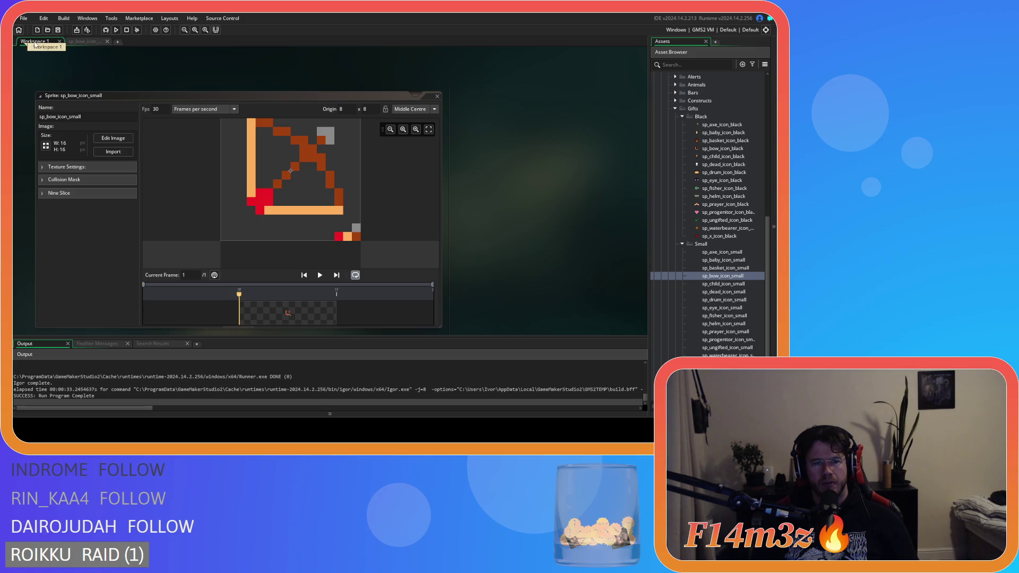
Close the bow icon's image editor and open the sp_child_icon_small sprite.
click(84, 44)
click(33, 41)
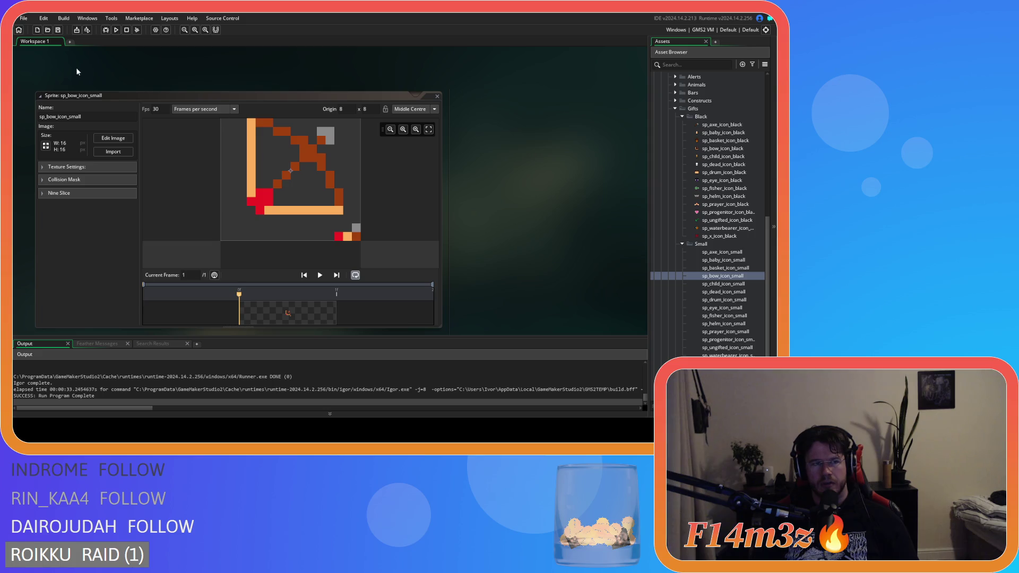
click(103, 144)
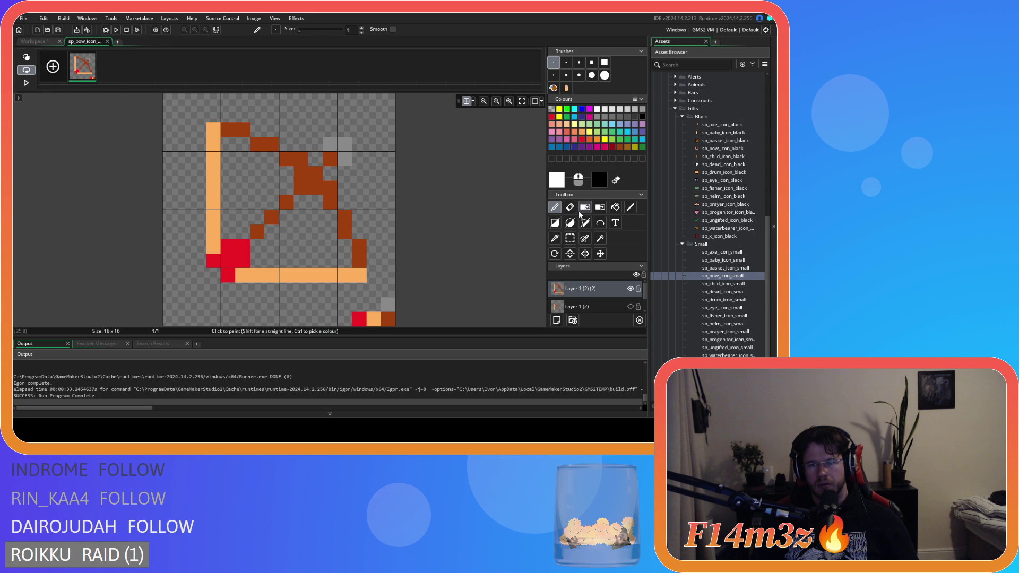
click(107, 41)
click(438, 96)
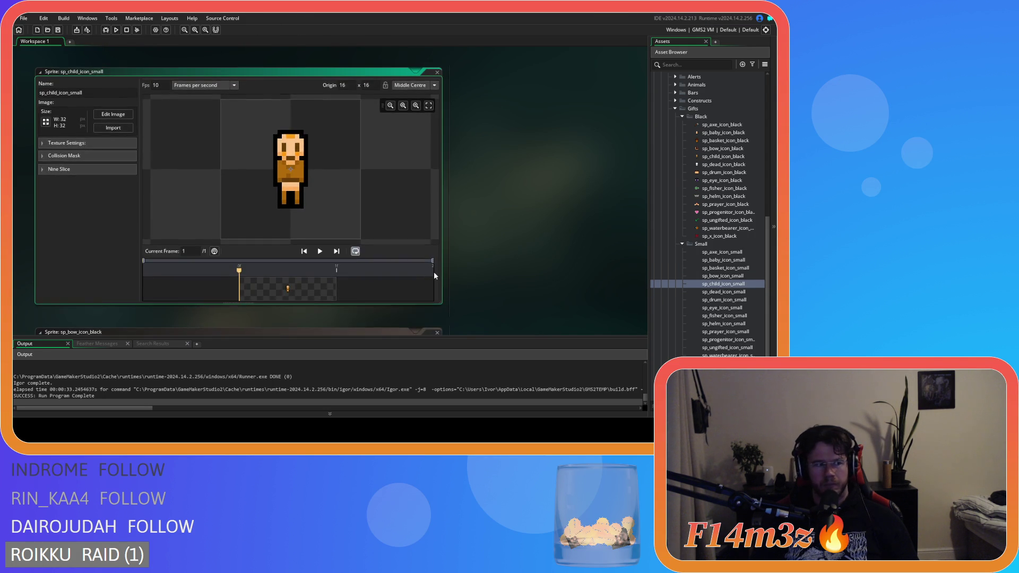
Resize sp_child_icon_small to width 16 (16x16) and open its image for editing.
click(46, 122)
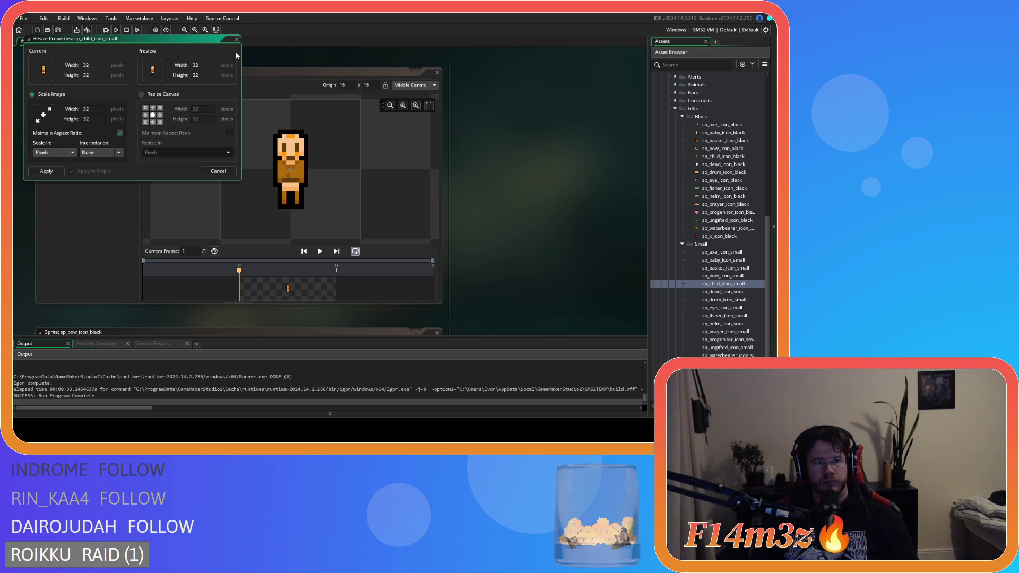
click(237, 40)
scroll(518, 221, down, 2)
scroll(518, 221, up, 2)
click(111, 116)
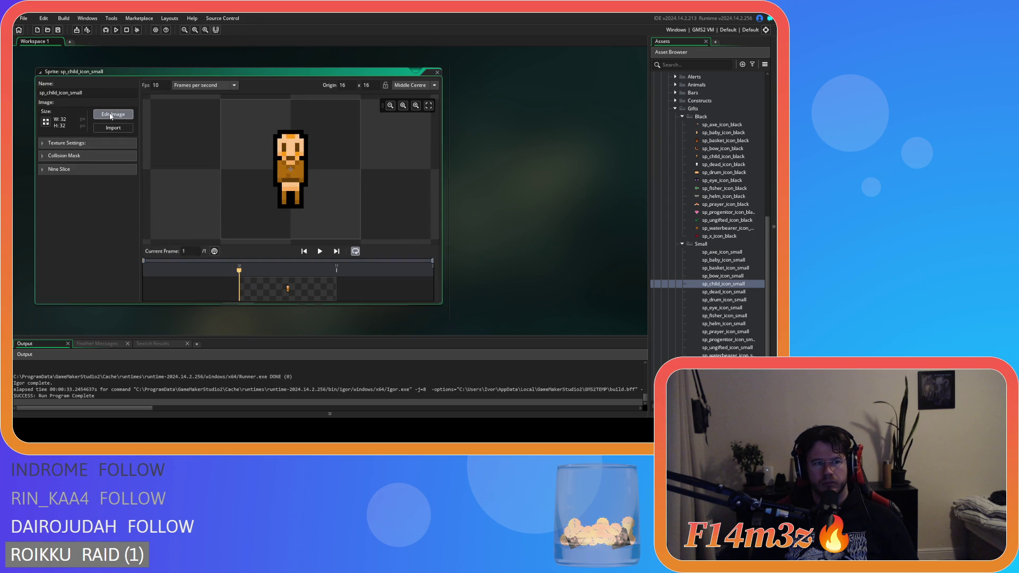
click(46, 122)
key(BackSpace)
key(BackSpace)
text(16)
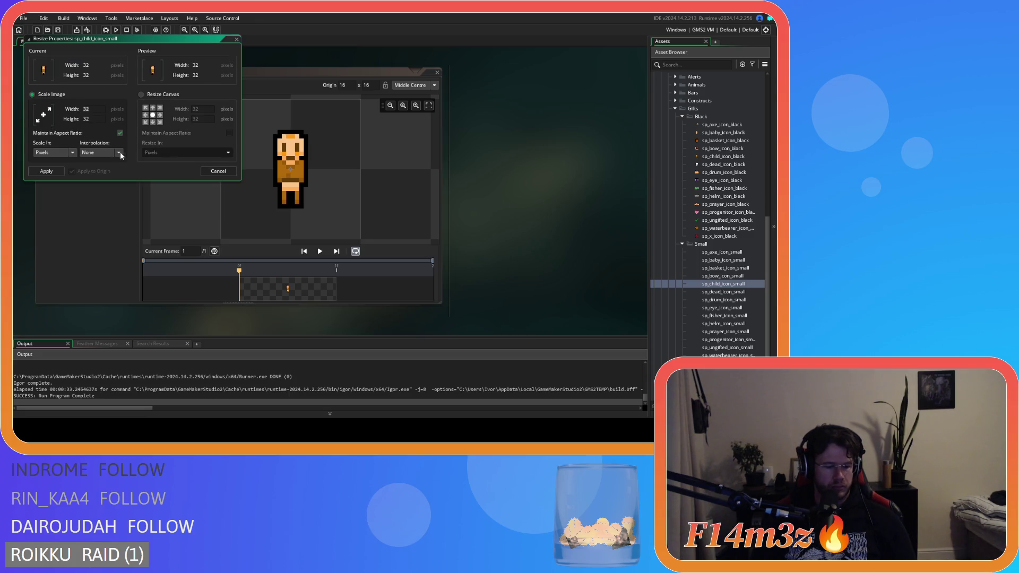
key(Tab)
click(46, 171)
click(113, 114)
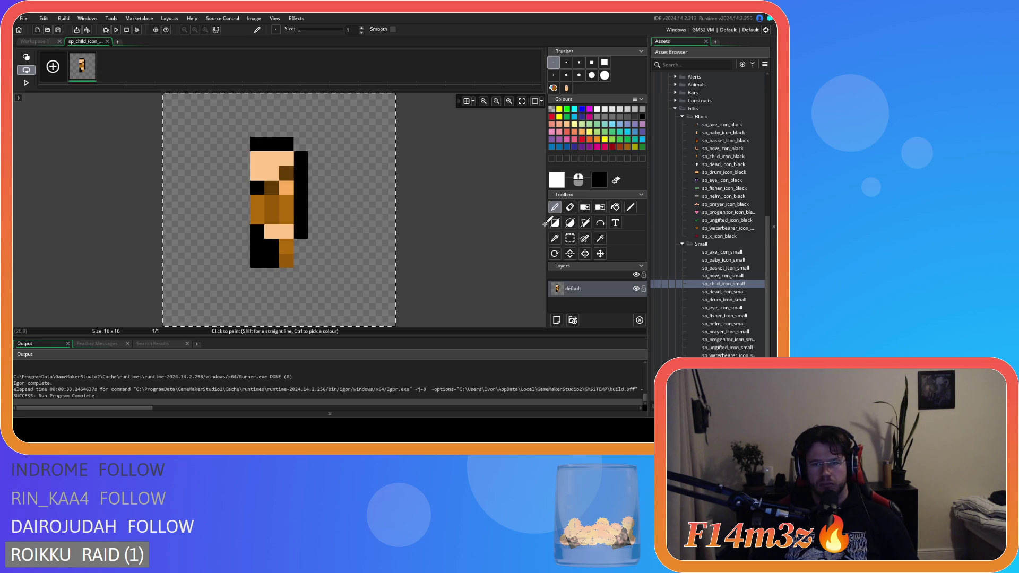
Sample brown, darker brown, dark shade and peach, dotting each as swatches in the bottom-right corner.
click(570, 238)
click(555, 207)
ctrl+click(282, 215)
click(384, 314)
ctrl+click(273, 215)
click(374, 318)
ctrl+click(276, 190)
click(358, 318)
click(232, 117)
key(ctrl+z)
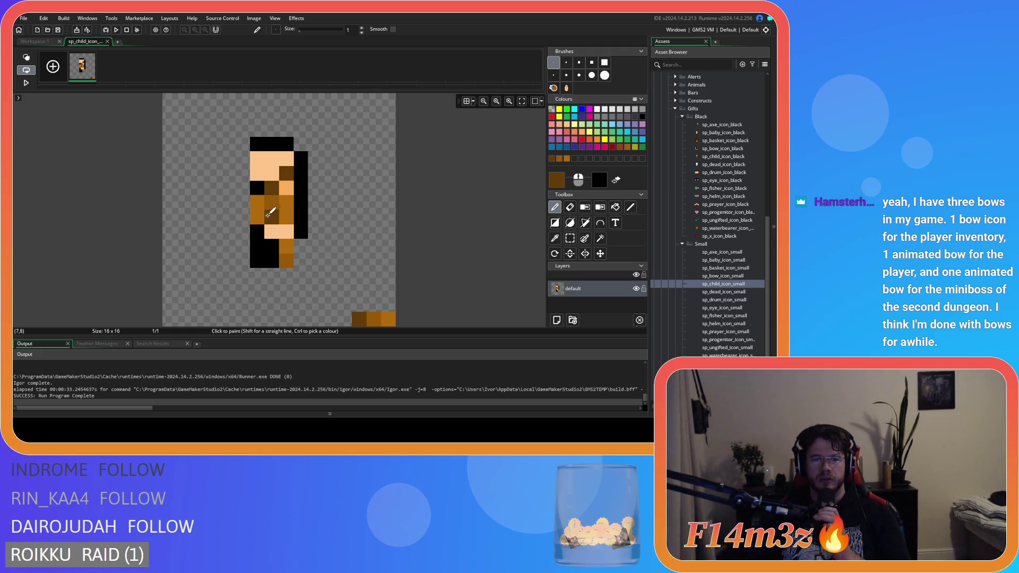
click(313, 187)
key(ctrl+z)
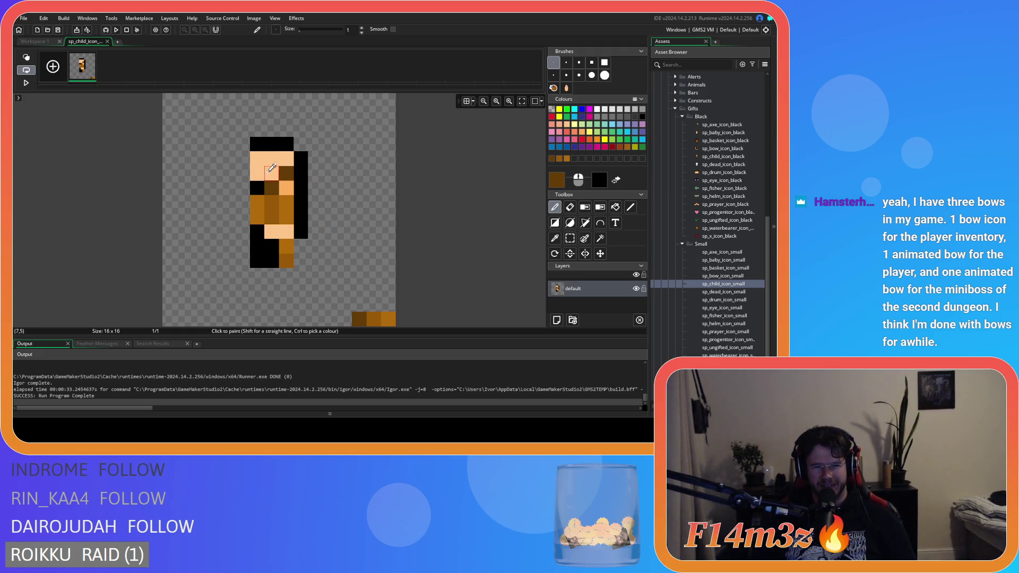
ctrl+click(270, 169)
click(388, 305)
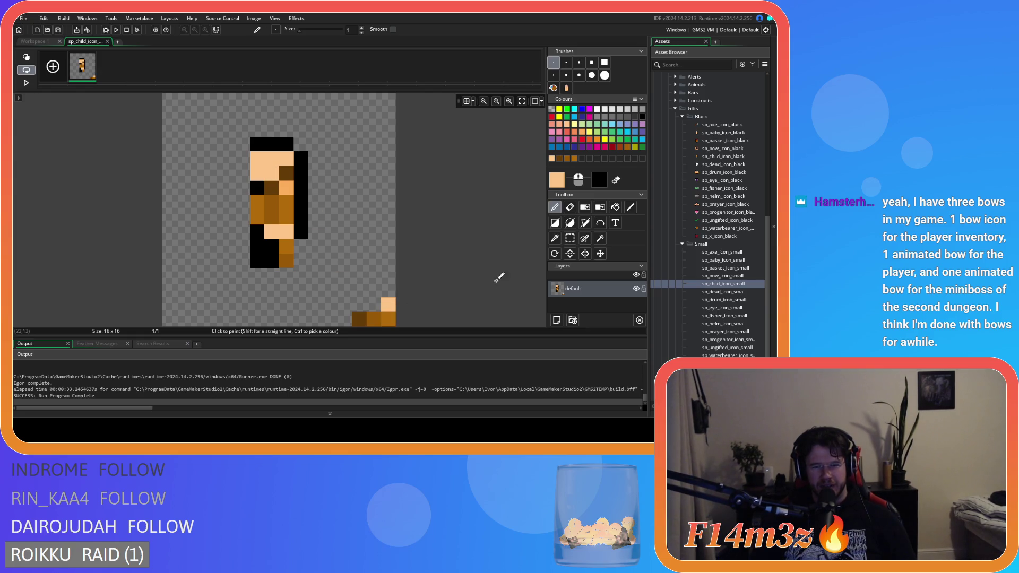
Rectangle-select the old child figure and delete it from the canvas.
click(569, 238)
mouse_move(177, 138)
mouse_down()
mouse_move(281, 223)
mouse_move(323, 275)
mouse_up()
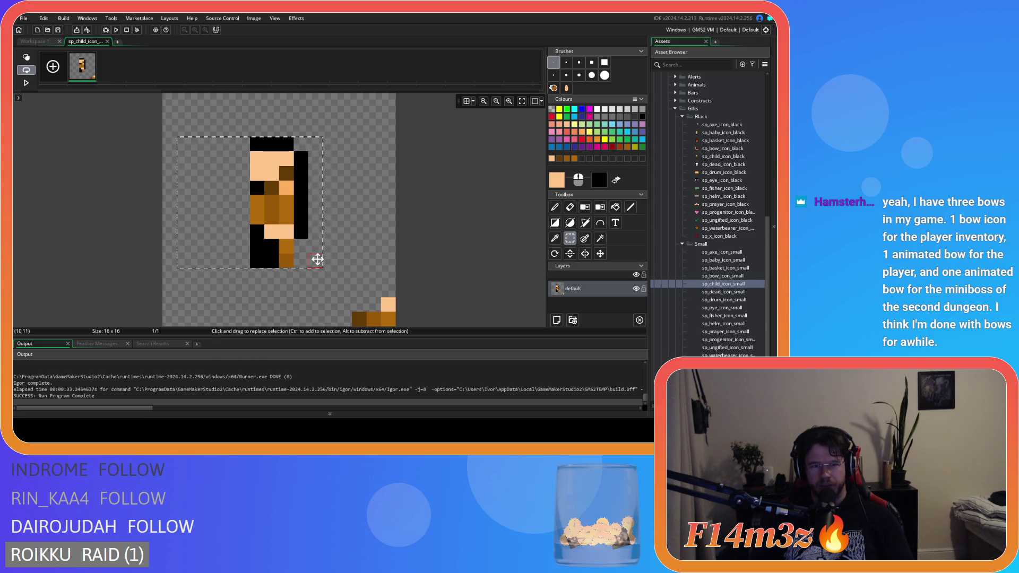
key(Delete)
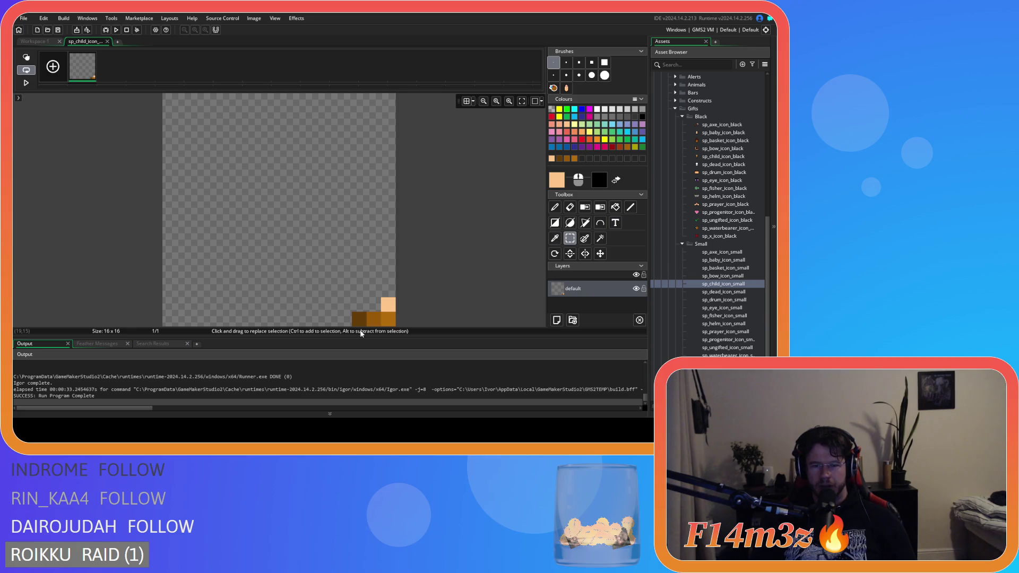
click(555, 207)
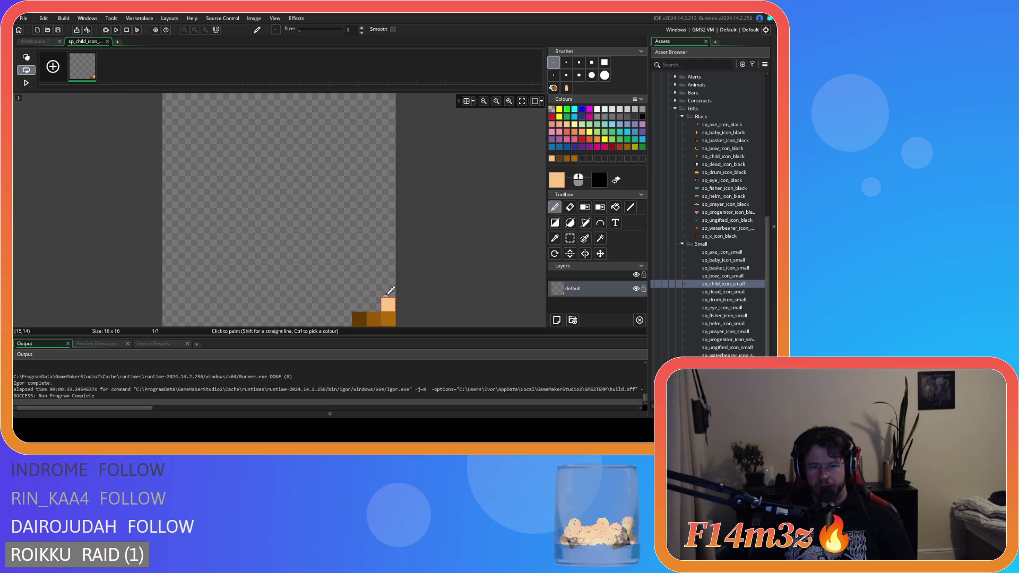
Show the pixel grid and pencil a rounded peach head outline in the upper middle.
click(465, 102)
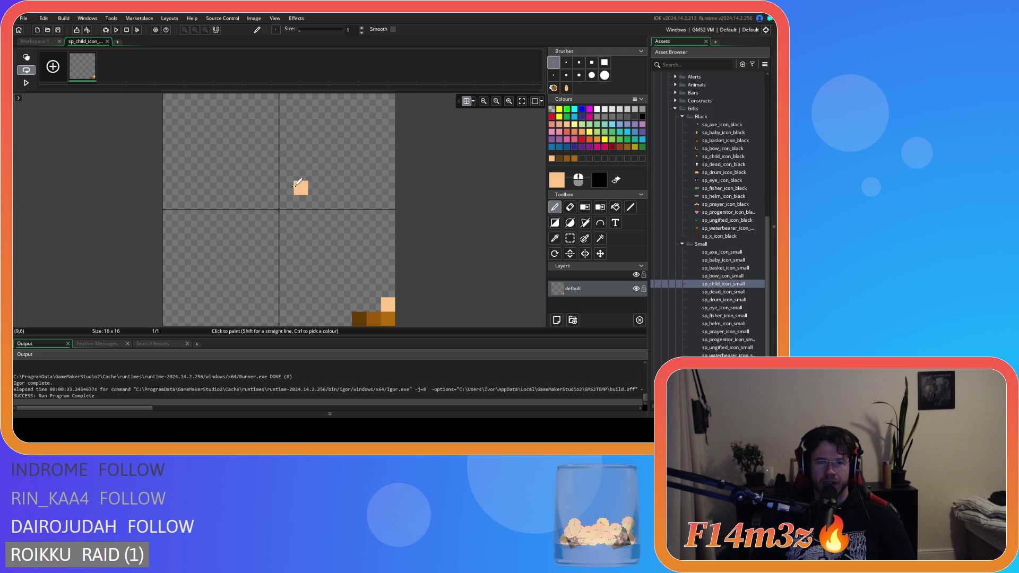
ctrl+click(360, 316)
ctrl+click(388, 304)
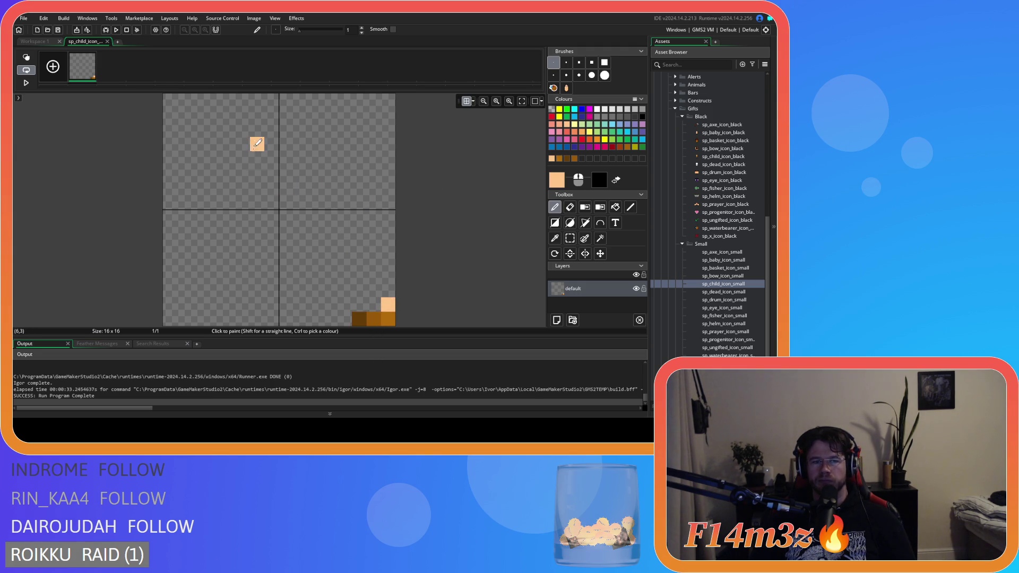
mouse_move(257, 114)
mouse_down()
mouse_move(275, 172)
mouse_move(309, 162)
mouse_move(266, 114)
mouse_up()
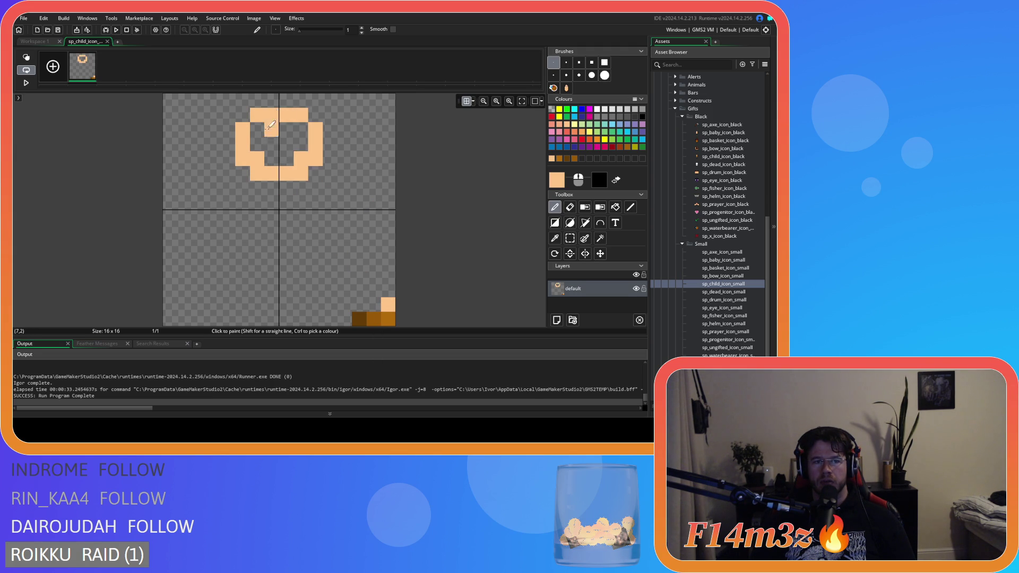
click(254, 184)
drag(253, 184, 291, 188)
click(301, 187)
click(242, 173)
click(316, 174)
click(242, 290)
key(ctrl+z)
click(248, 186)
drag(258, 203, 301, 203)
drag(271, 218, 287, 217)
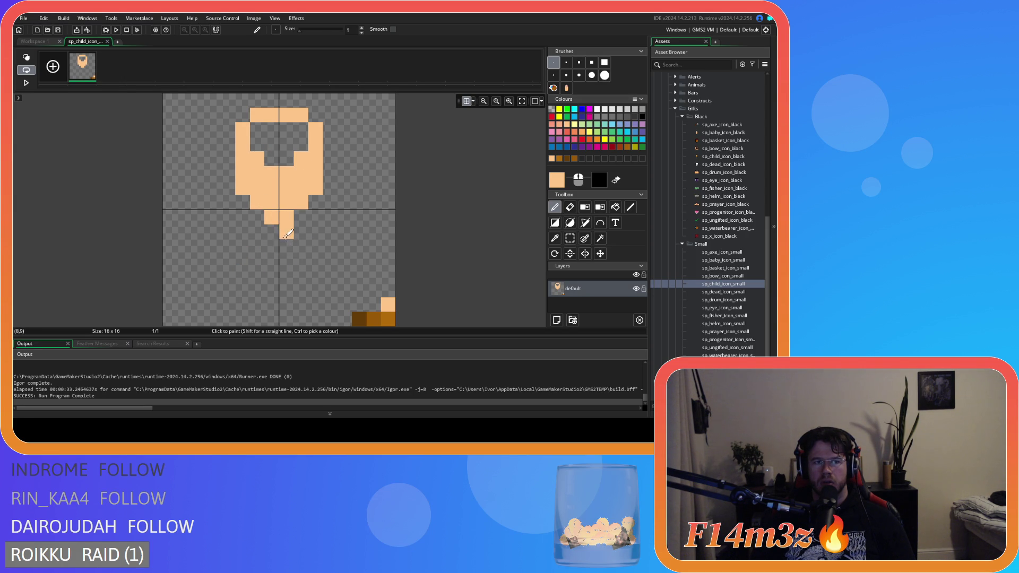
key(ctrl+z)
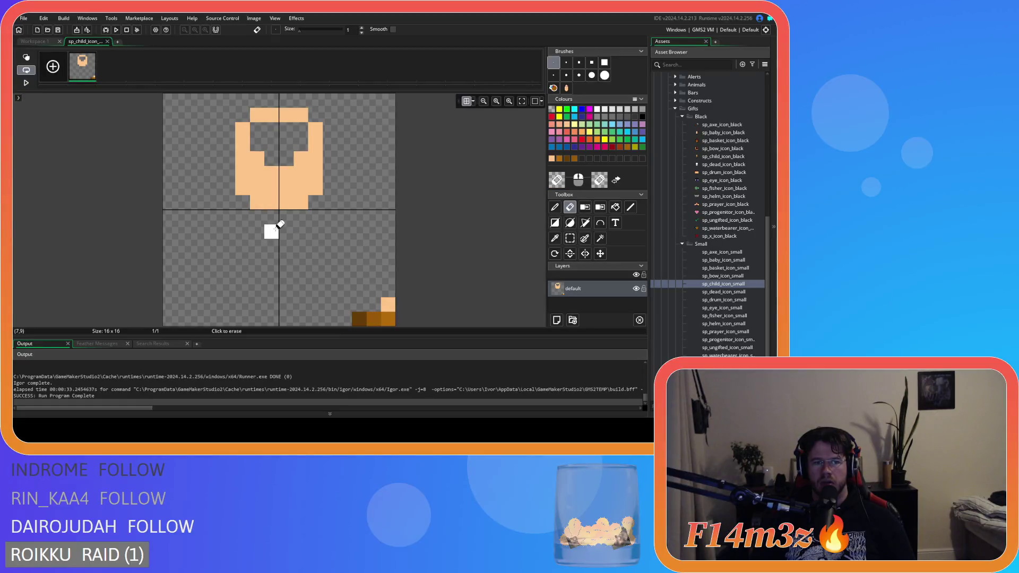
Flood-fill the hole inside the head with peach.
key(y)
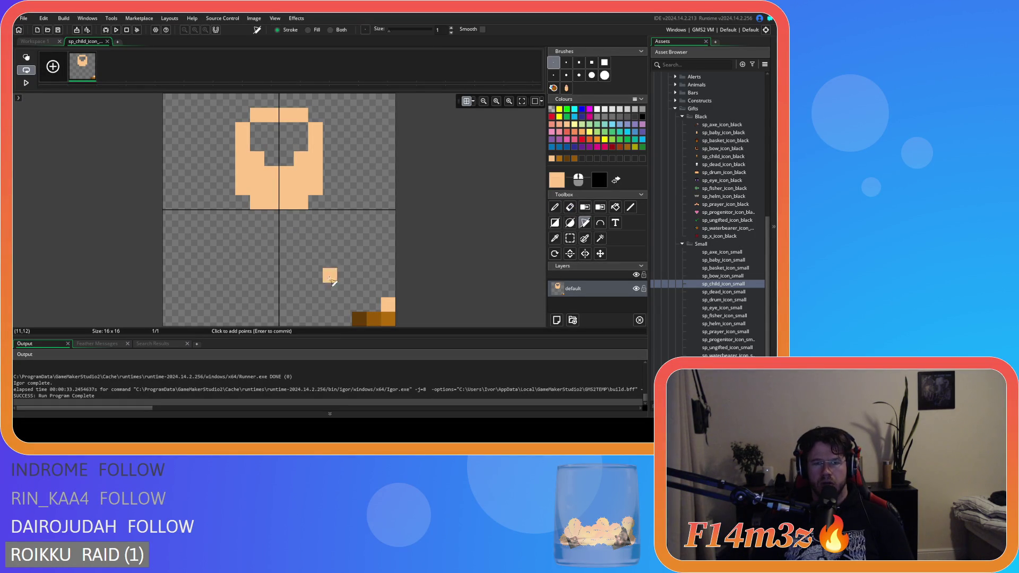
click(555, 207)
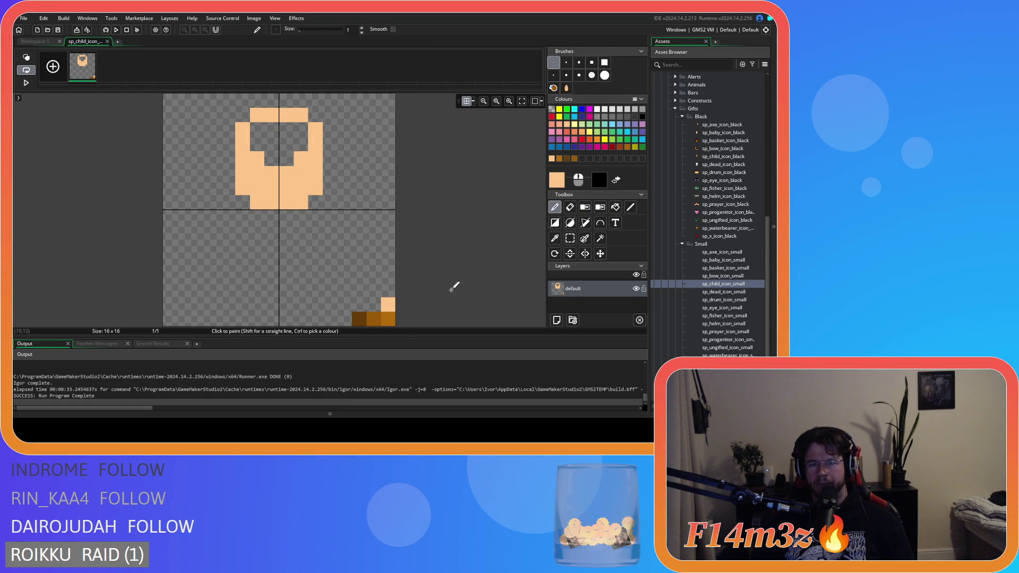
ctrl+click(388, 318)
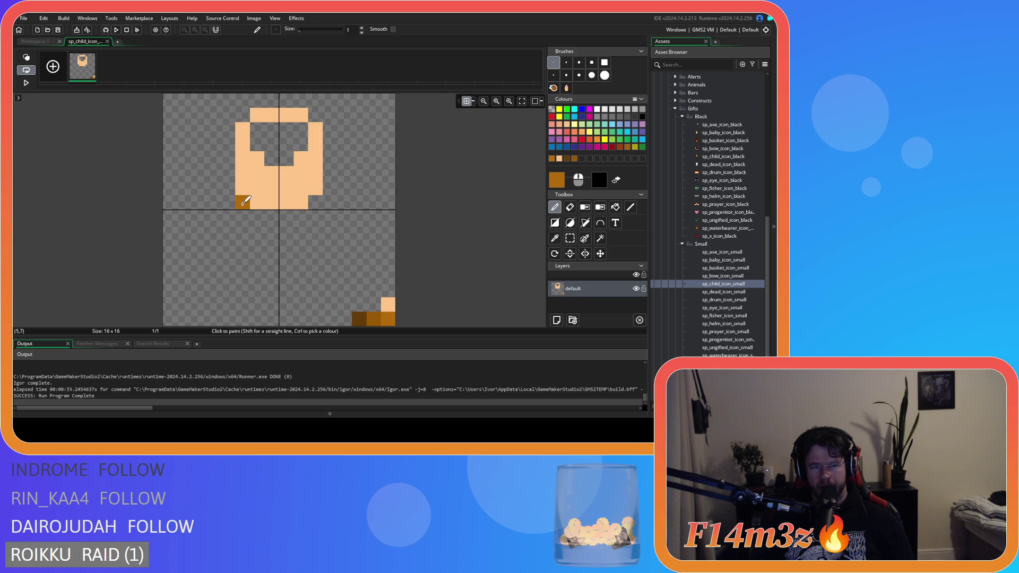
click(616, 207)
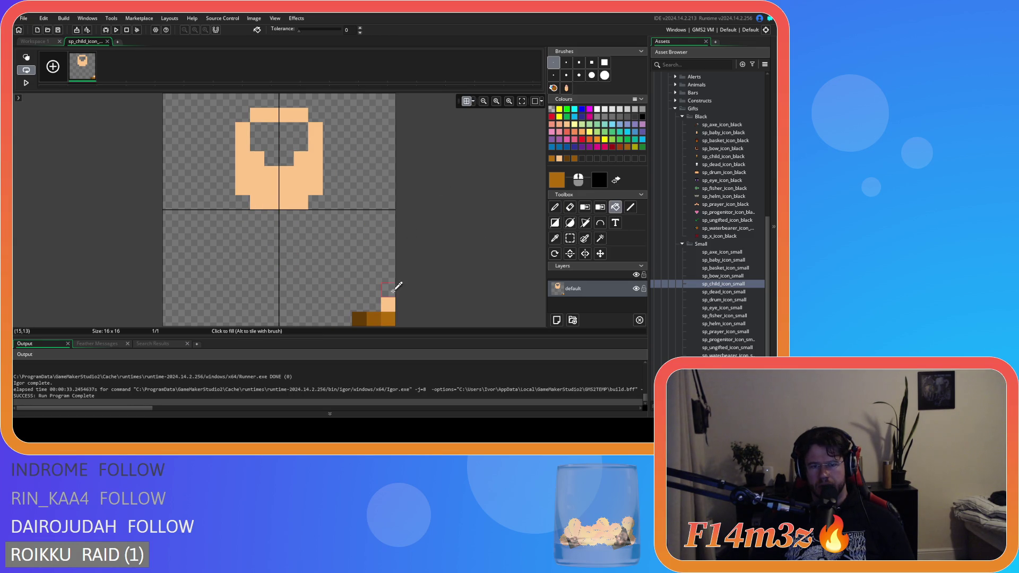
ctrl+click(293, 182)
click(287, 158)
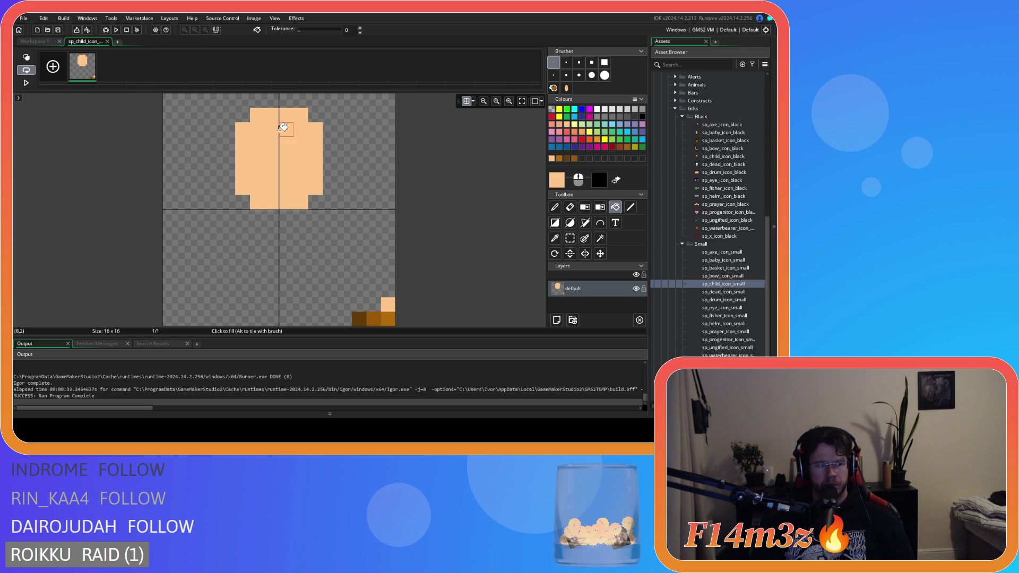
Draw brown left and right arms below the head, the right one down column 12.
key(d)
ctrl+click(378, 322)
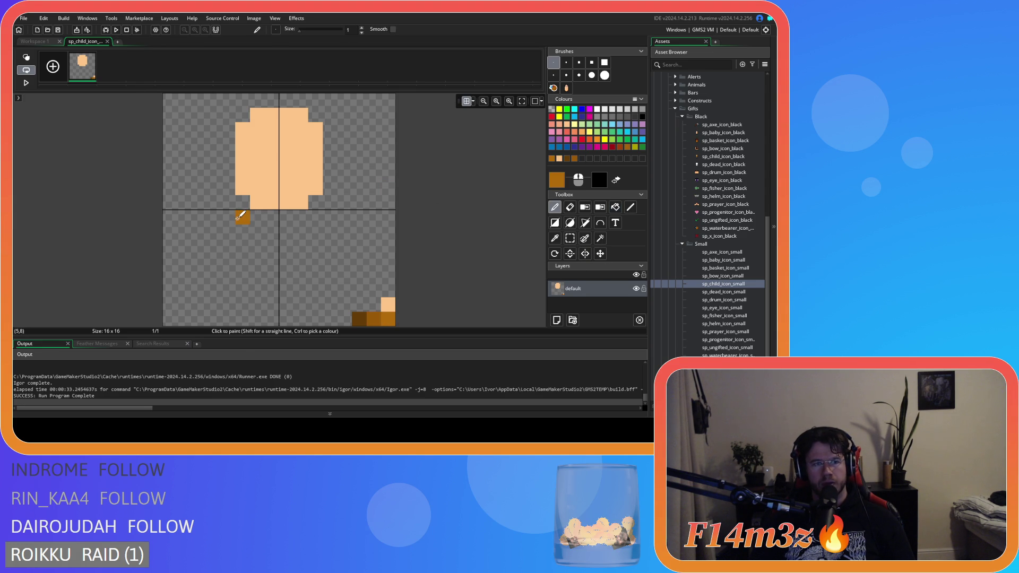
click(243, 201)
mouse_move(228, 188)
mouse_down()
mouse_move(215, 202)
mouse_move(215, 245)
mouse_up()
key(ctrl+z)
mouse_move(242, 202)
mouse_down()
mouse_move(214, 217)
mouse_move(214, 261)
mouse_up()
click(330, 202)
drag(344, 215, 344, 263)
Draw brown legs down column 5 and column 10.
drag(241, 228, 249, 275)
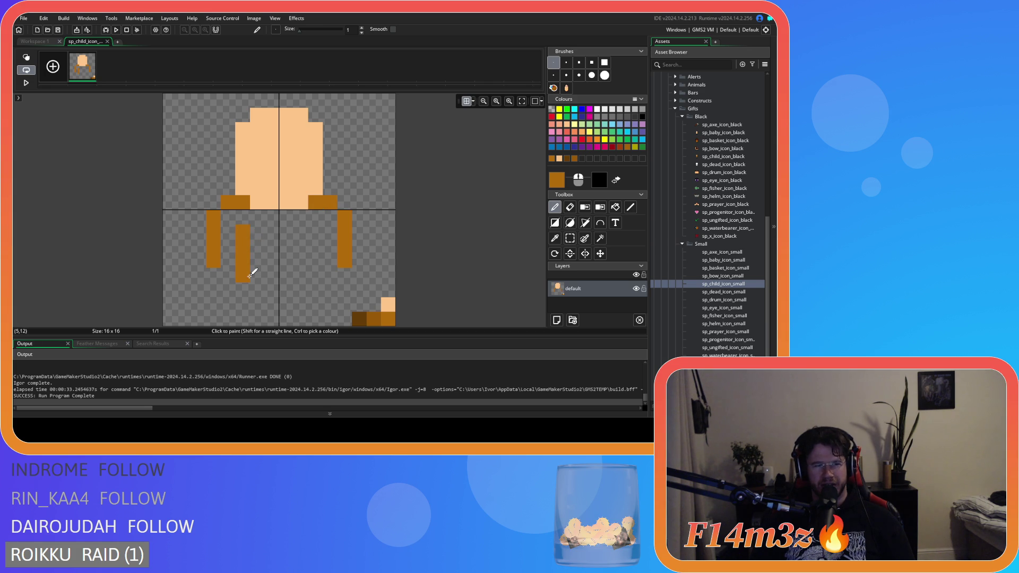
scroll(249, 268, down, 2)
drag(249, 260, 249, 274)
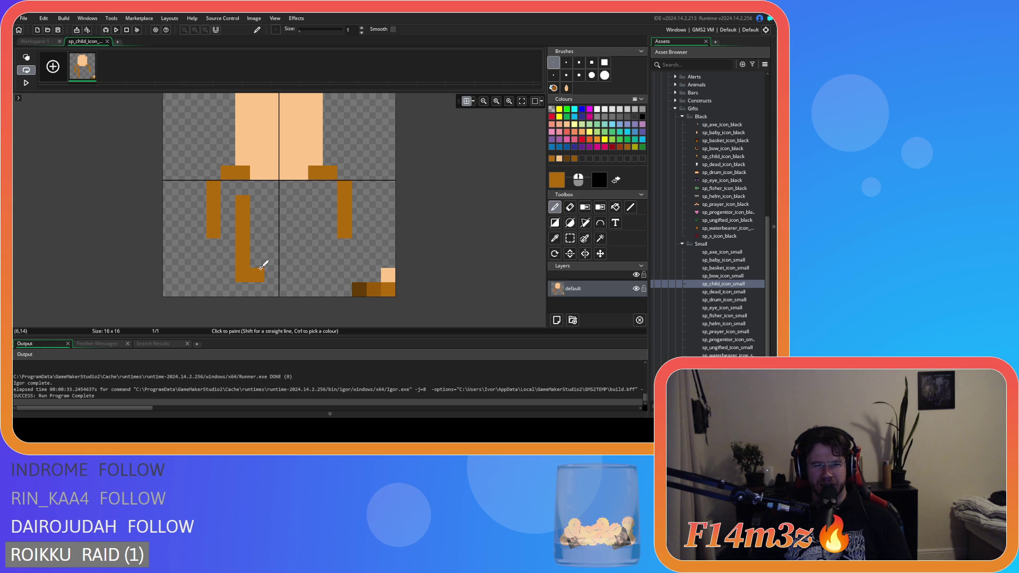
click(315, 271)
drag(315, 272, 316, 201)
Fill the torso and the row 8 shoulders solid brown.
click(260, 247)
mouse_move(259, 247)
mouse_down()
mouse_move(261, 212)
mouse_move(289, 207)
mouse_move(259, 189)
mouse_move(318, 189)
mouse_up()
click(241, 188)
scroll(341, 234, up, 3)
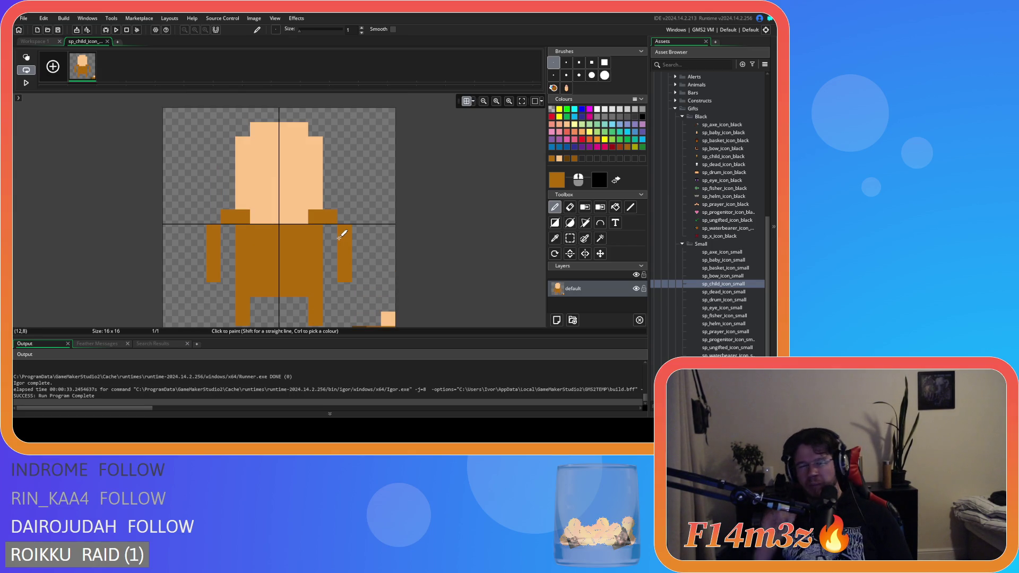
click(345, 188)
key(ctrl+z)
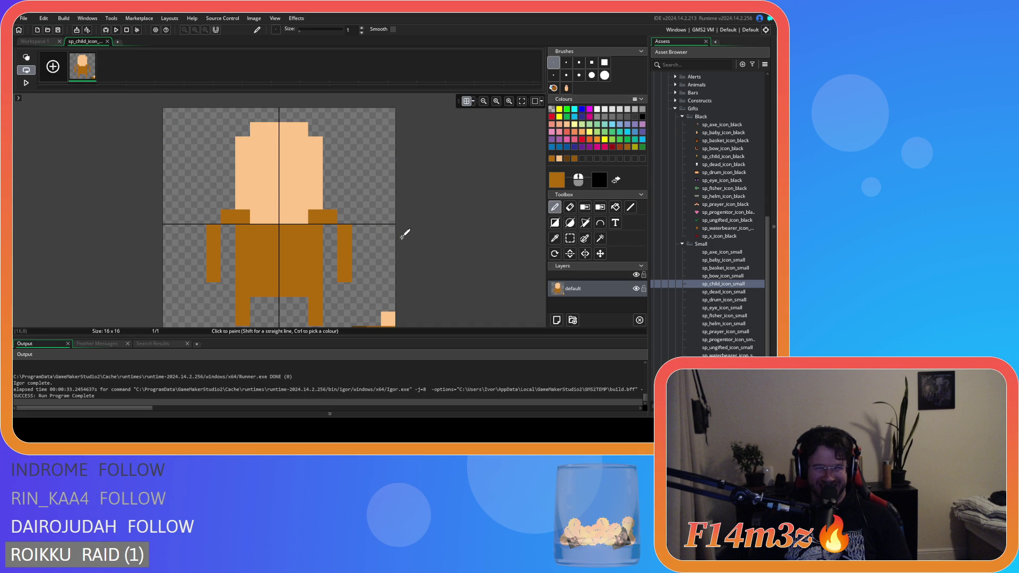
click(229, 159)
key(ctrl+z)
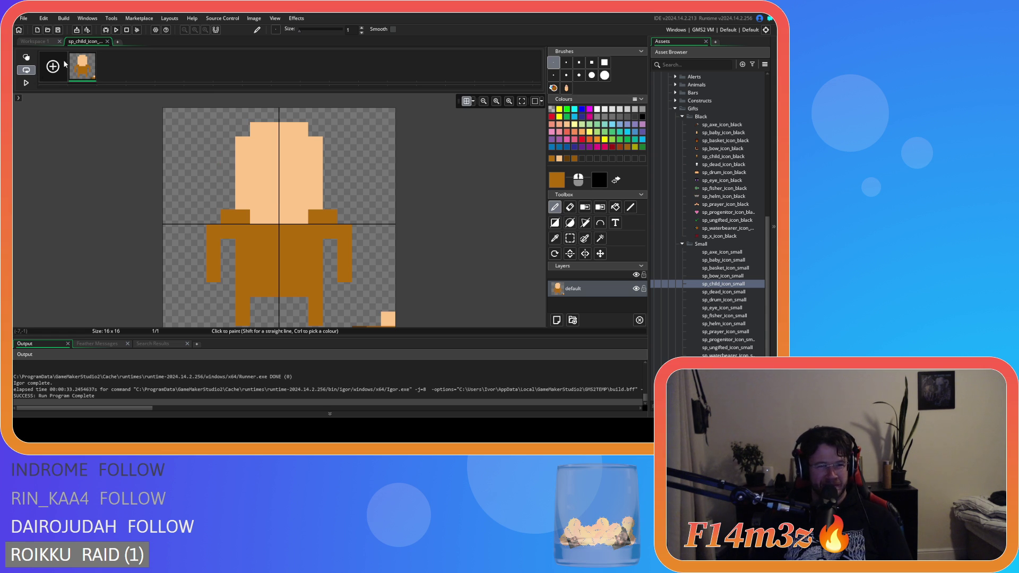
Use rectangle selections to shift the lower-body strip and legs one pixel sideways.
mouse_move(88, 68)
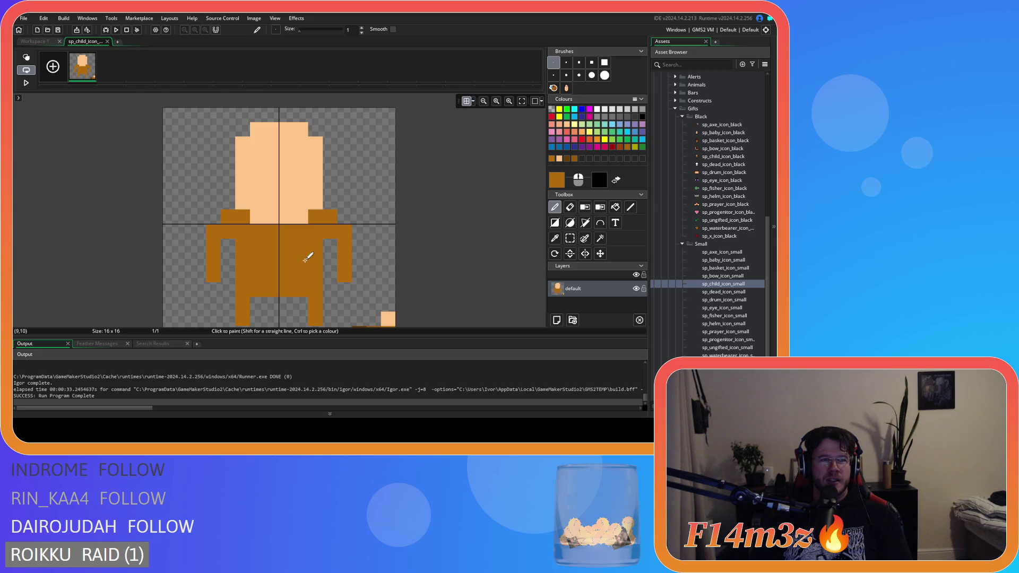
click(570, 238)
drag(295, 240, 321, 325)
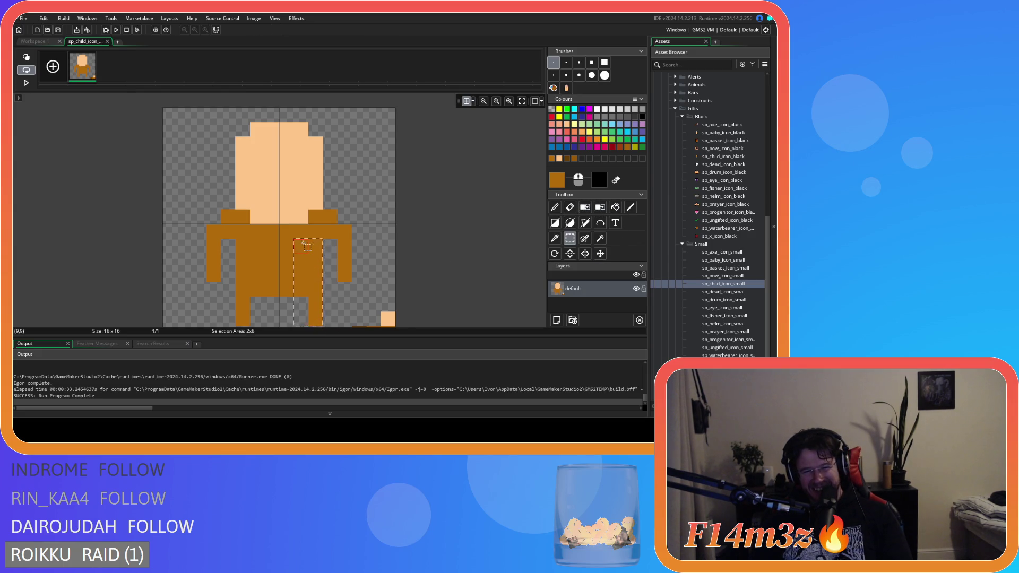
drag(307, 262, 250, 263)
drag(295, 240, 307, 323)
drag(300, 276, 315, 276)
Move the left arm and leg one pixel right and erase the outer shoulder pixels.
mouse_move(310, 211)
mouse_down()
mouse_move(334, 243)
mouse_move(354, 319)
mouse_up()
key(ctrl+z)
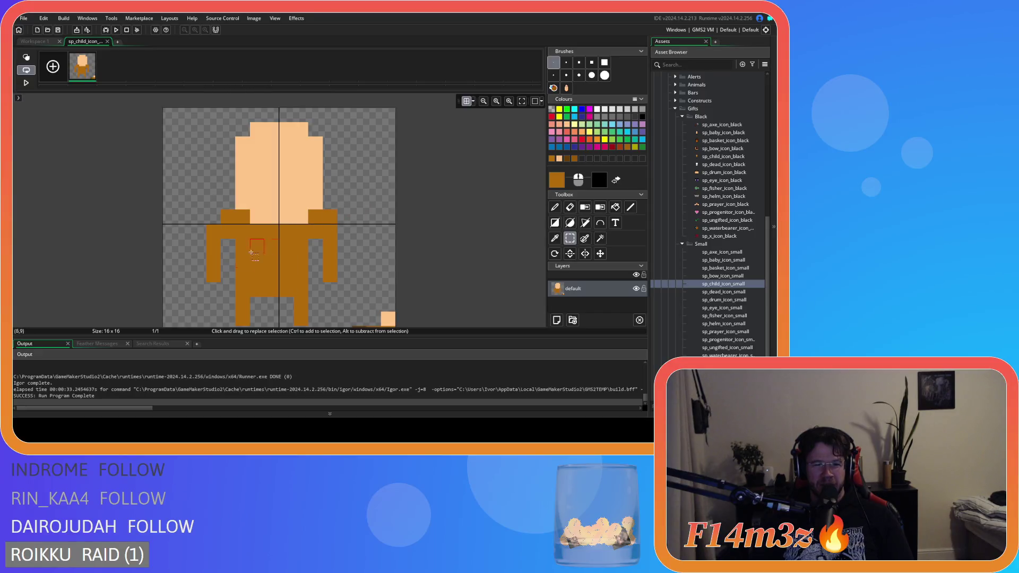
drag(207, 226, 248, 324)
mouse_move(242, 284)
mouse_down()
mouse_move(244, 255)
mouse_move(259, 255)
mouse_up()
key(e)
click(228, 217)
click(330, 217)
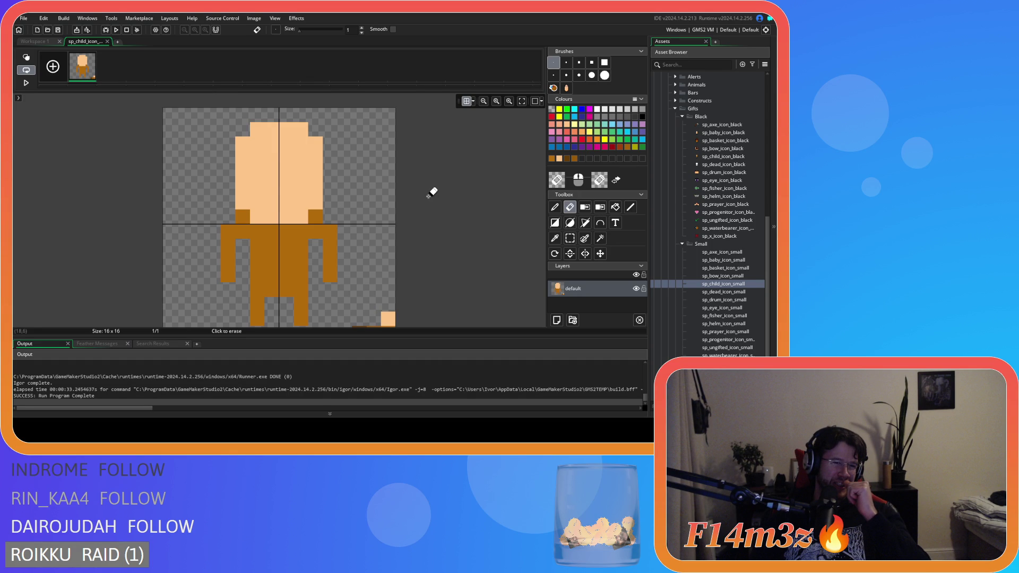
Return to the workspace showing the sp_child_icon_small sprite window.
click(39, 43)
scroll(522, 221, down, 3)
scroll(522, 221, up, 8)
scroll(516, 229, down, 5)
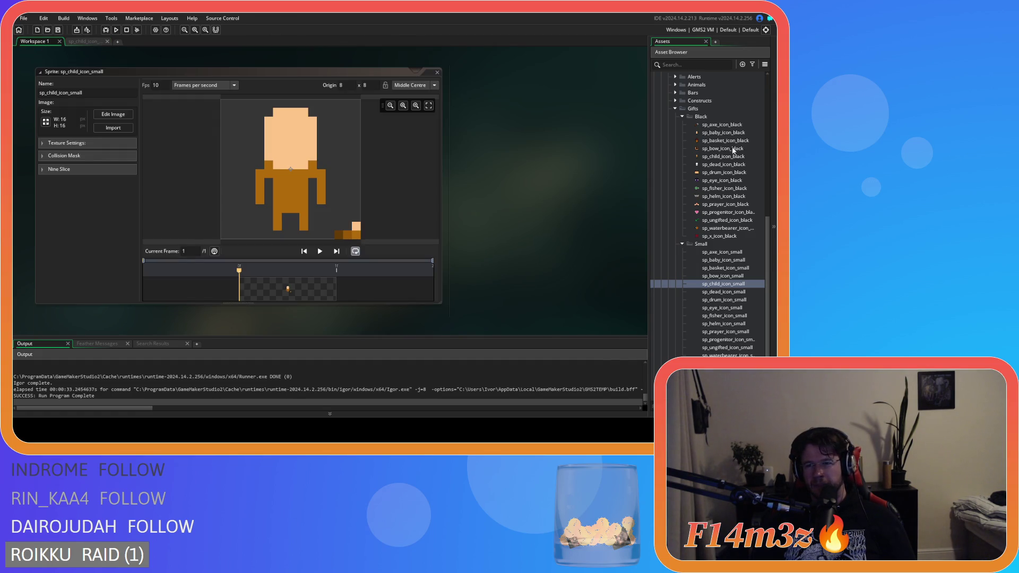
Open the 32x32 sp_child_icon_black sprite from the Asset Browser as a reference.
click(722, 158)
double_click(723, 158)
scroll(531, 191, down, 2)
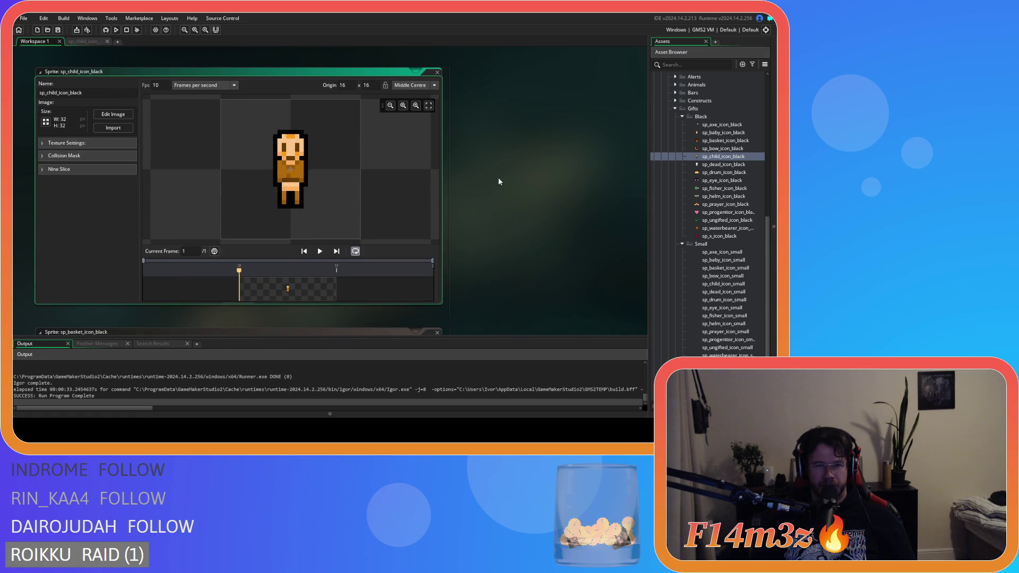
scroll(499, 182, up, 2)
scroll(499, 182, up, 4)
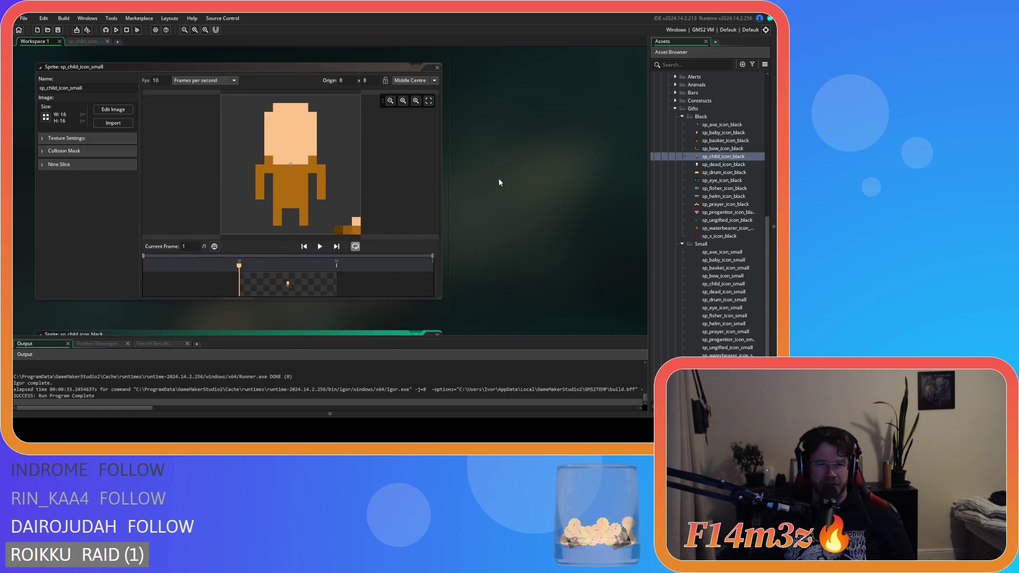
scroll(145, 113, down, 2)
scroll(203, 129, up, 2)
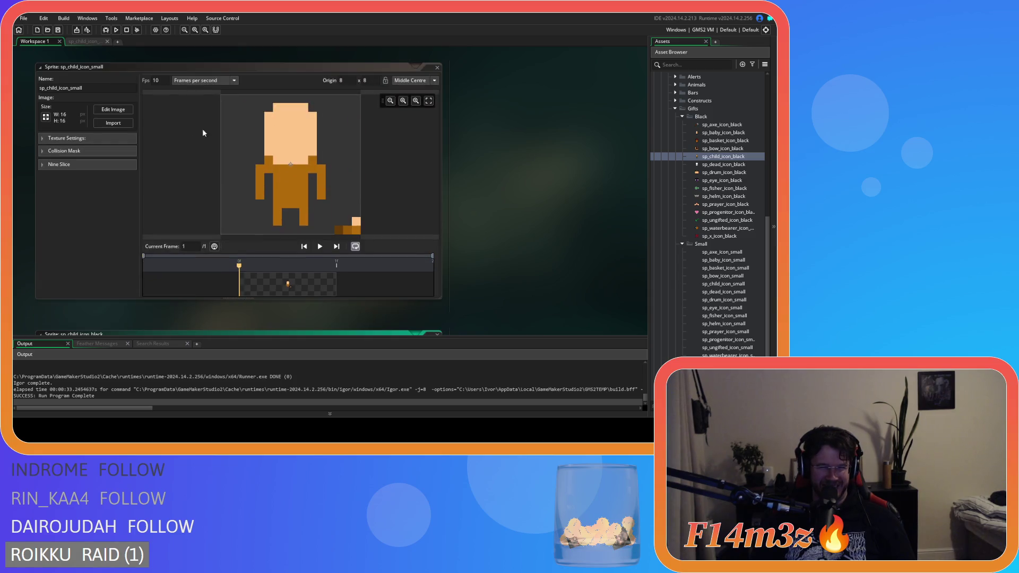
Move the small child's right and left arms one pixel inward against the body.
click(112, 110)
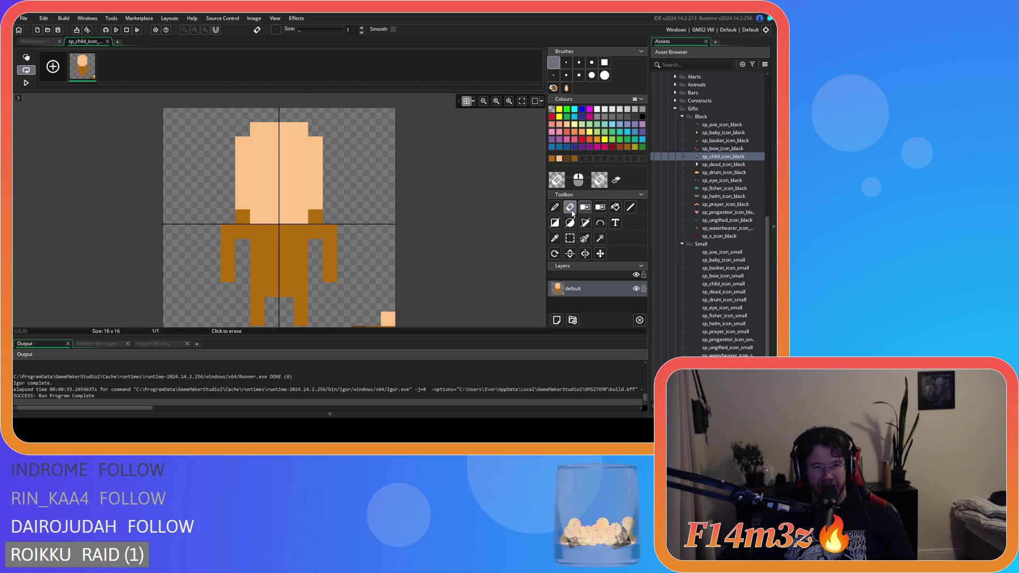
click(570, 238)
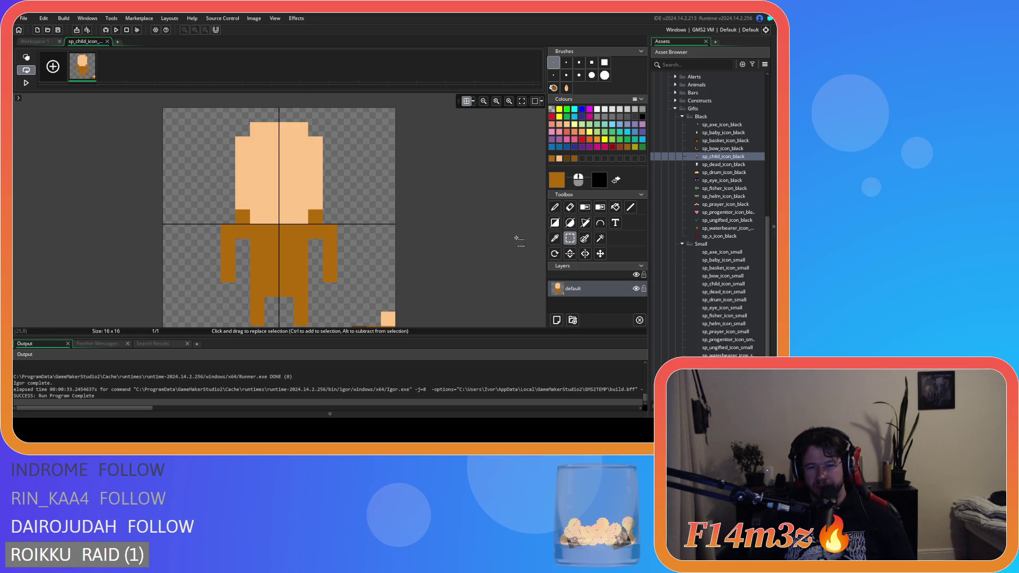
mouse_move(323, 232)
mouse_down()
mouse_move(334, 282)
mouse_move(317, 271)
mouse_up()
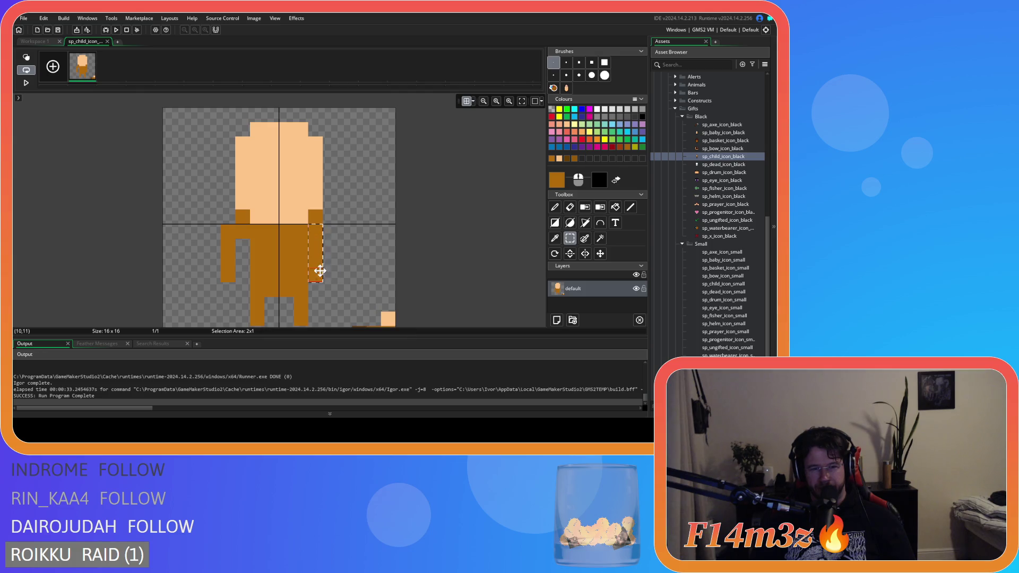
mouse_move(228, 232)
mouse_down()
mouse_move(235, 281)
mouse_move(243, 254)
mouse_up()
click(414, 221)
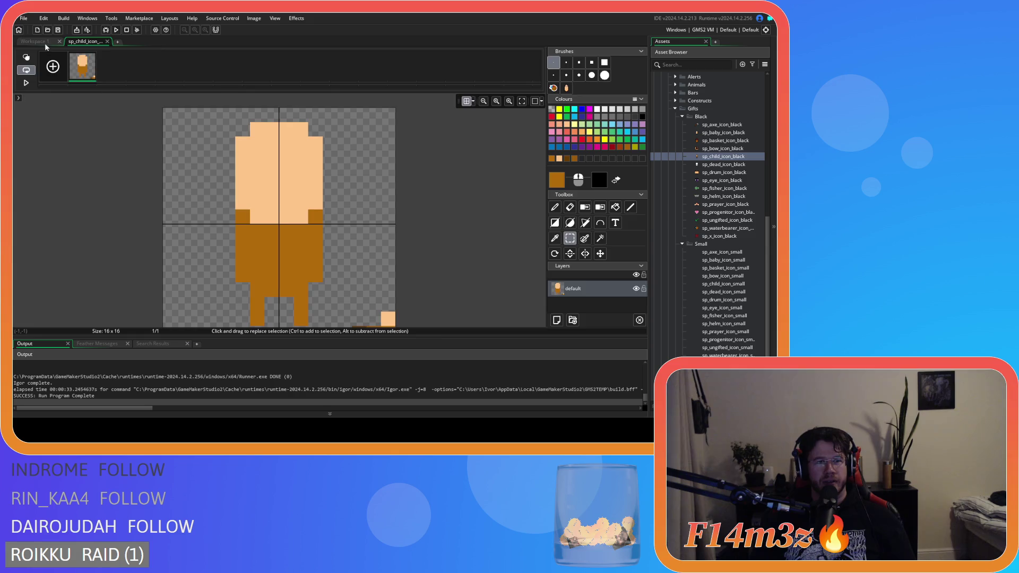
Compare the small child icon with the black reference sprite in the workspace.
click(33, 42)
scroll(547, 204, down, 2)
scroll(541, 199, up, 3)
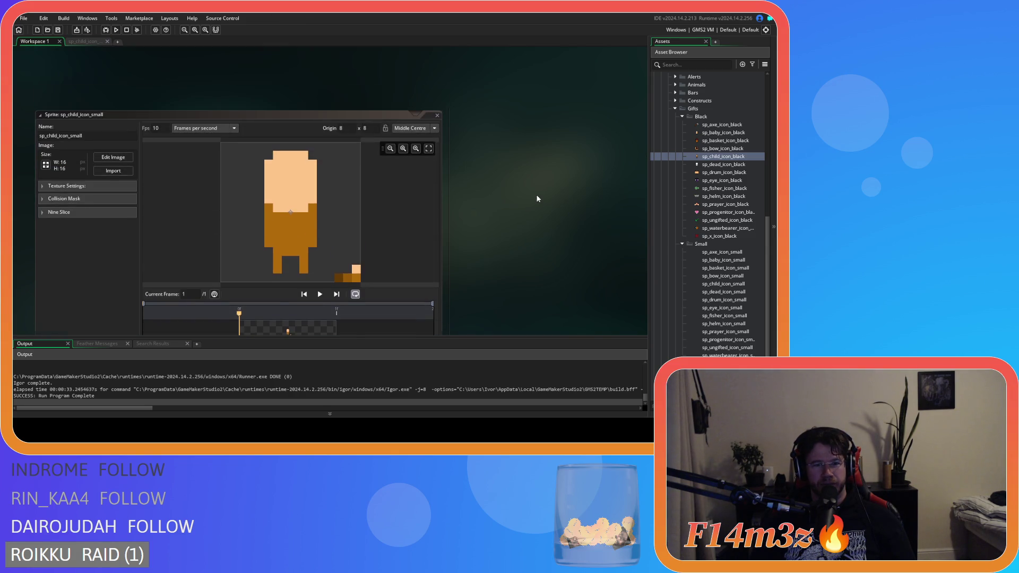
scroll(537, 199, down, 5)
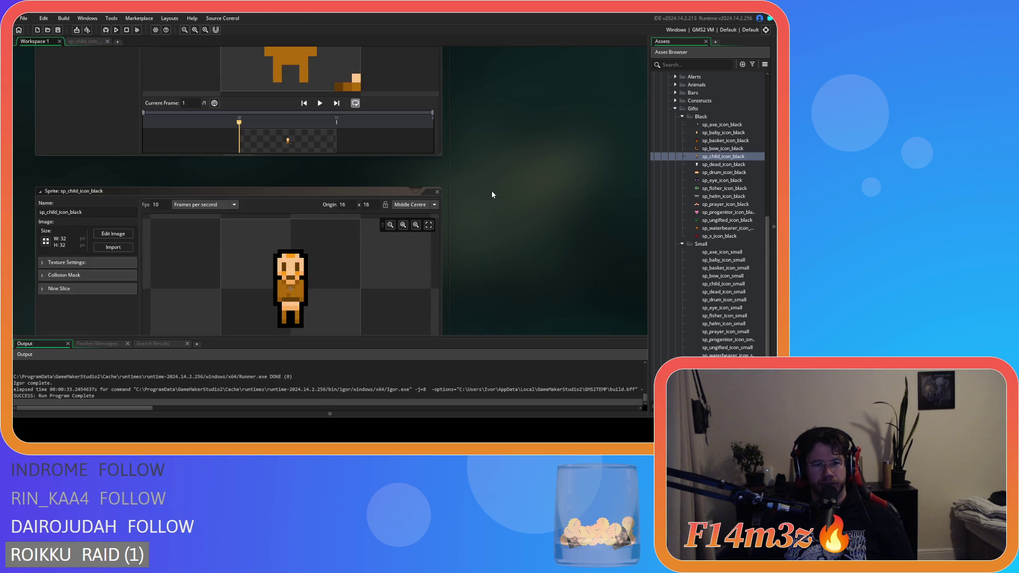
scroll(457, 180, up, 2)
click(75, 42)
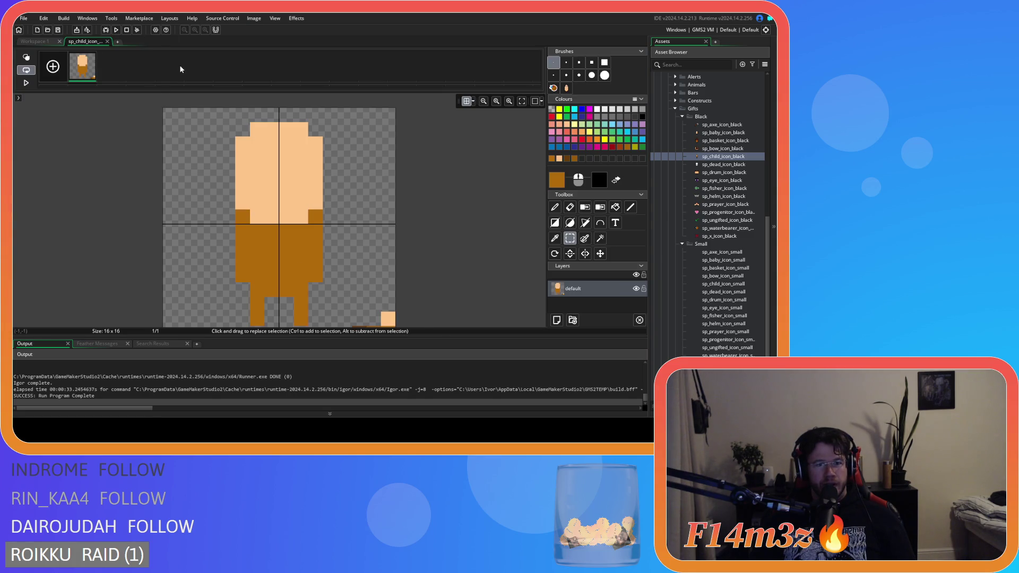
click(37, 42)
scroll(523, 205, down, 3)
scroll(515, 199, up, 3)
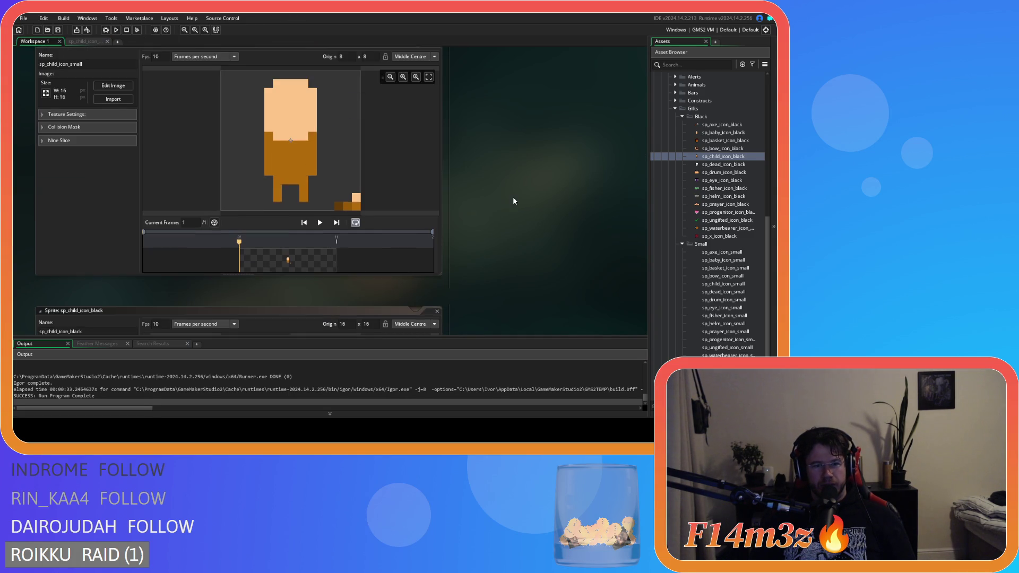
scroll(513, 200, down, 2)
scroll(513, 201, up, 2)
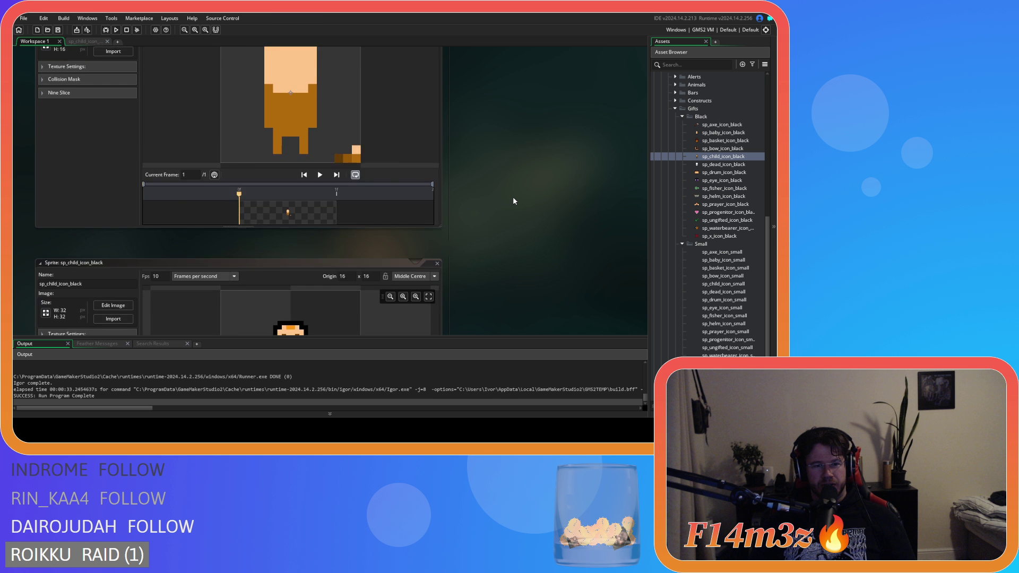
scroll(514, 200, down, 2)
scroll(513, 200, up, 2)
scroll(514, 201, down, 1)
scroll(513, 201, down, 2)
scroll(513, 201, down, 1)
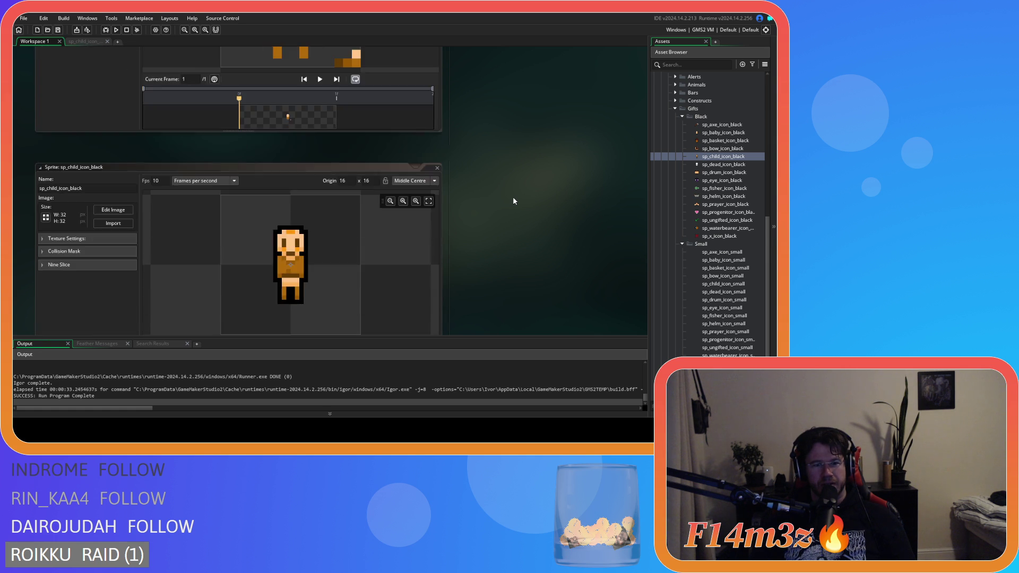
scroll(514, 201, up, 4)
scroll(513, 200, down, 4)
Erase the two side pixels of the small child's neck row.
click(113, 210)
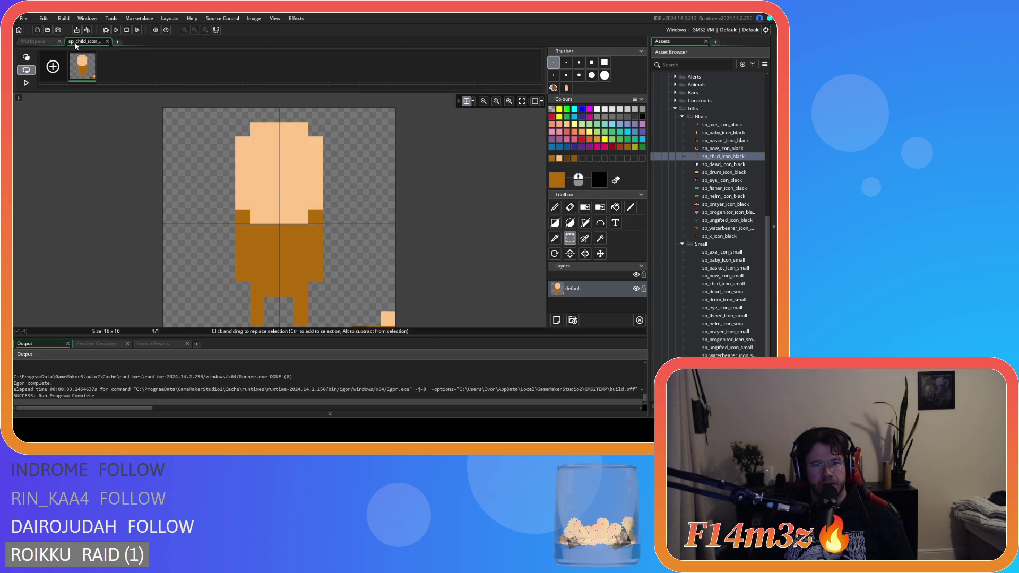
key(e)
click(315, 202)
click(243, 202)
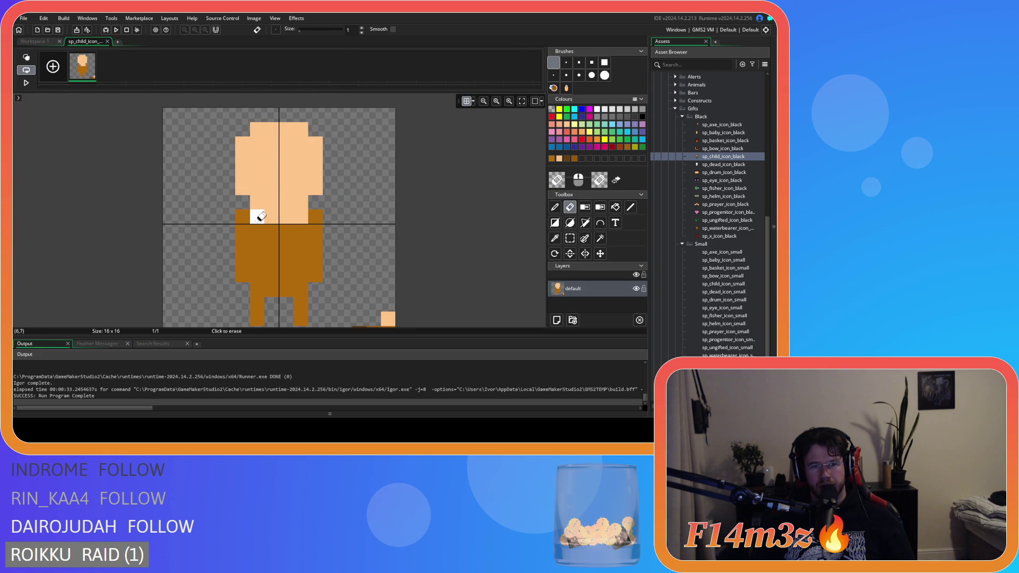
Paint brown shoulder pixels beside the neck, undoing the stray pixel left of the body.
key(d)
click(301, 217)
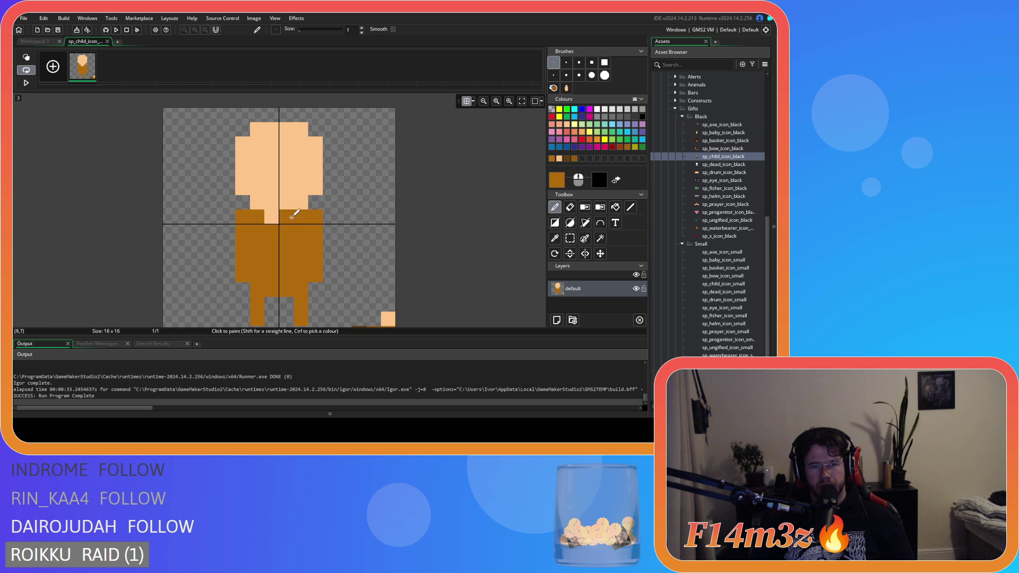
click(200, 217)
key(ctrl+z)
key(e)
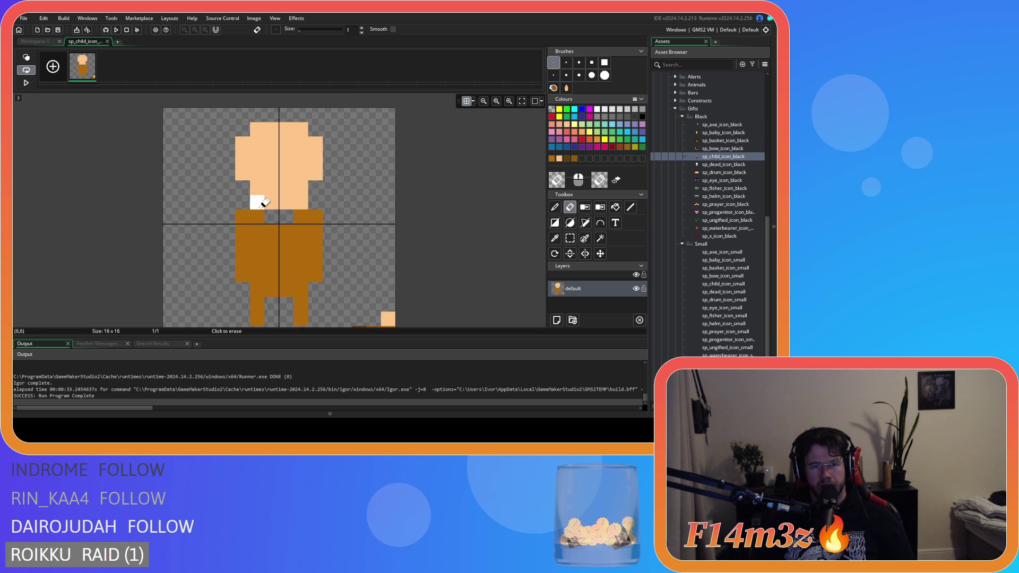
key(d)
drag(273, 220, 288, 218)
Extend the brown shoulder row beside the narrow neck, then return to Workspace 1.
key(e)
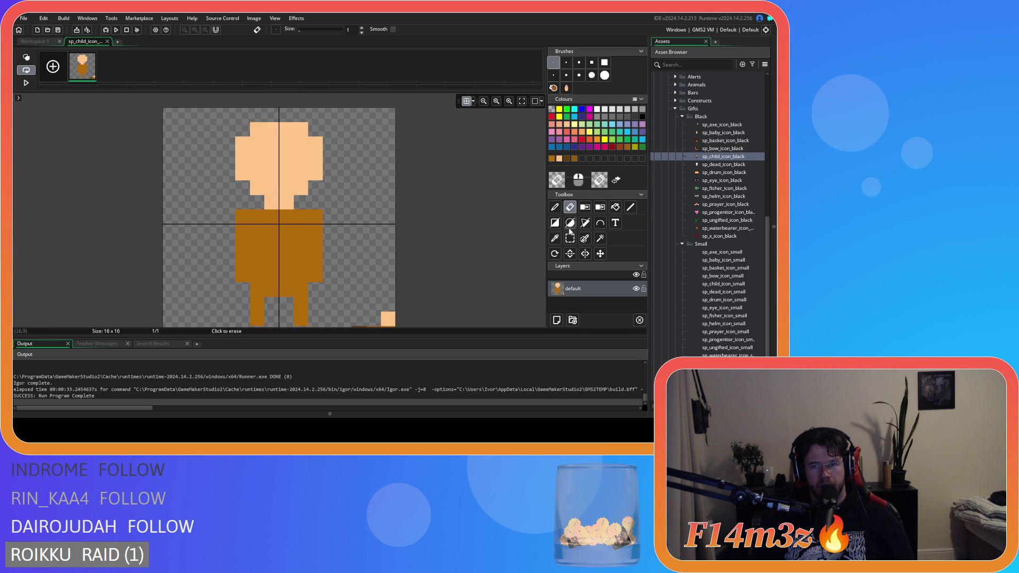
click(553, 211)
drag(243, 202, 257, 202)
click(287, 202)
key(ctrl+z)
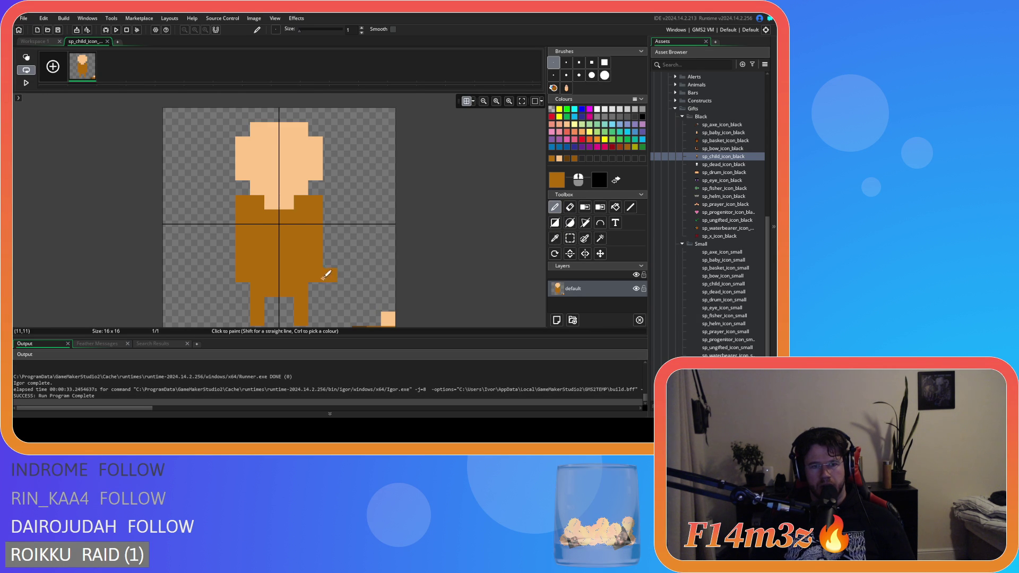
key(e)
click(34, 42)
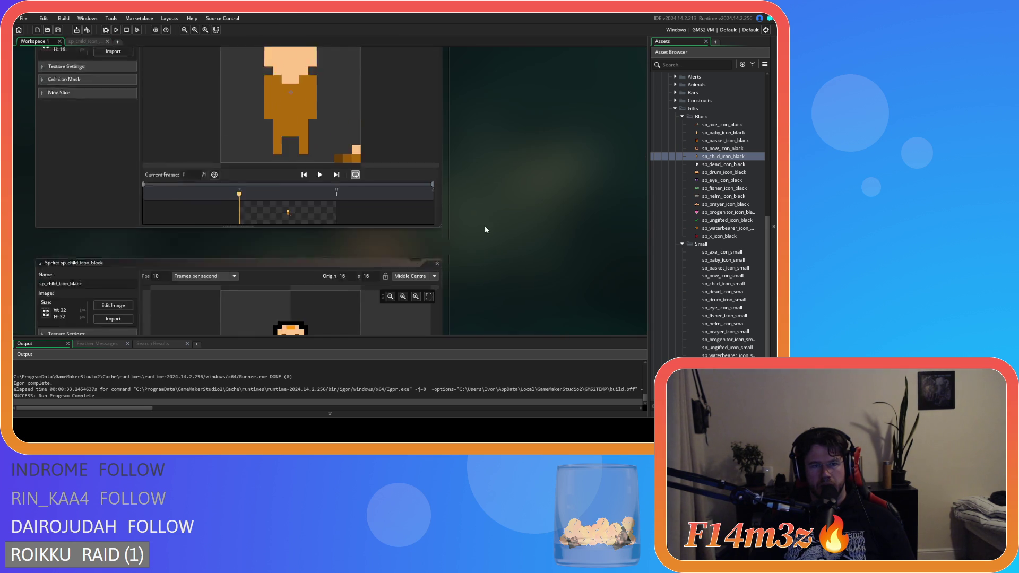
Compare the small child icon's editor against the workspace sprites.
scroll(485, 229, up, 3)
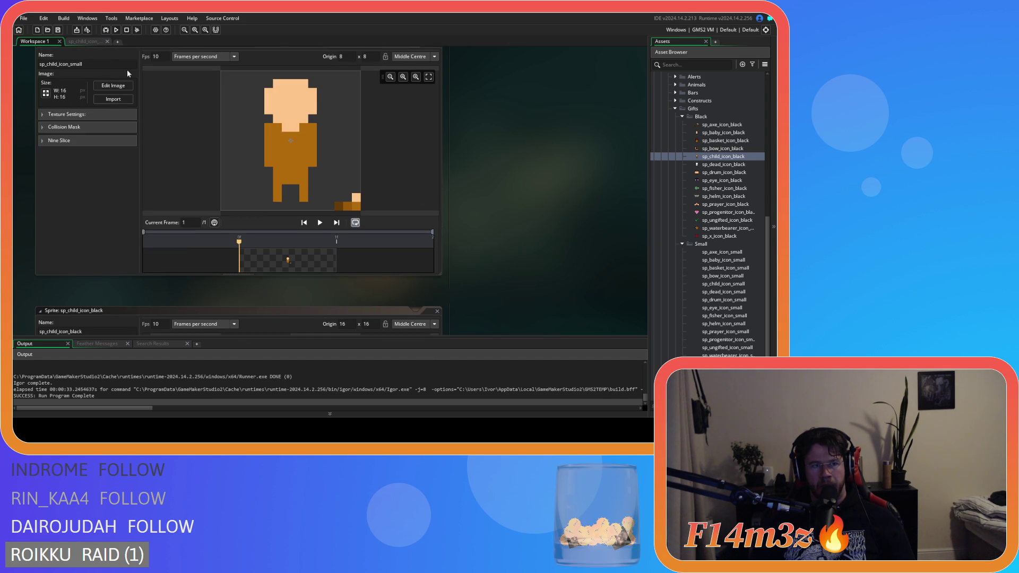
scroll(477, 227, down, 3)
scroll(477, 228, down, 2)
click(83, 41)
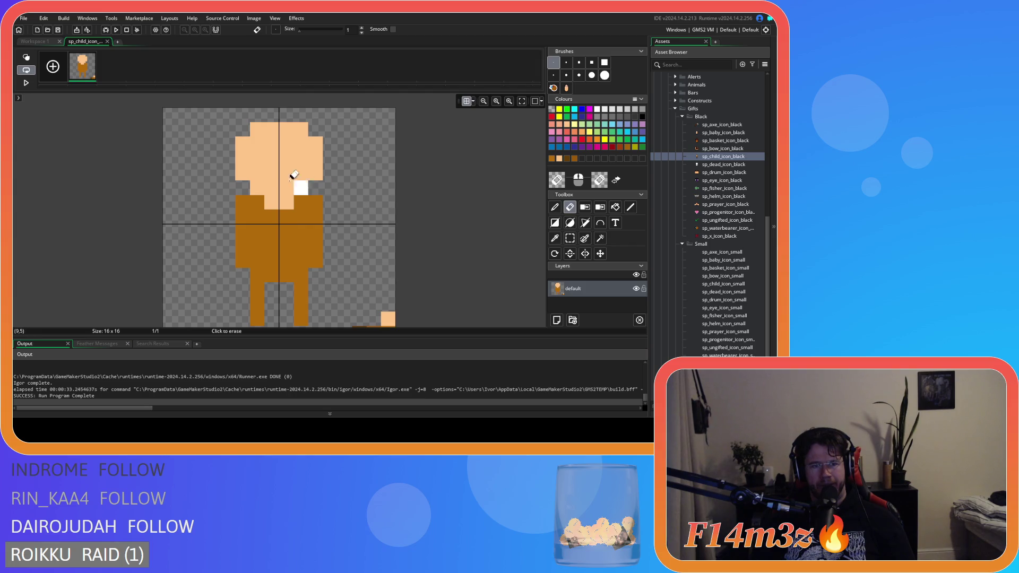
click(30, 42)
scroll(511, 200, down, 3)
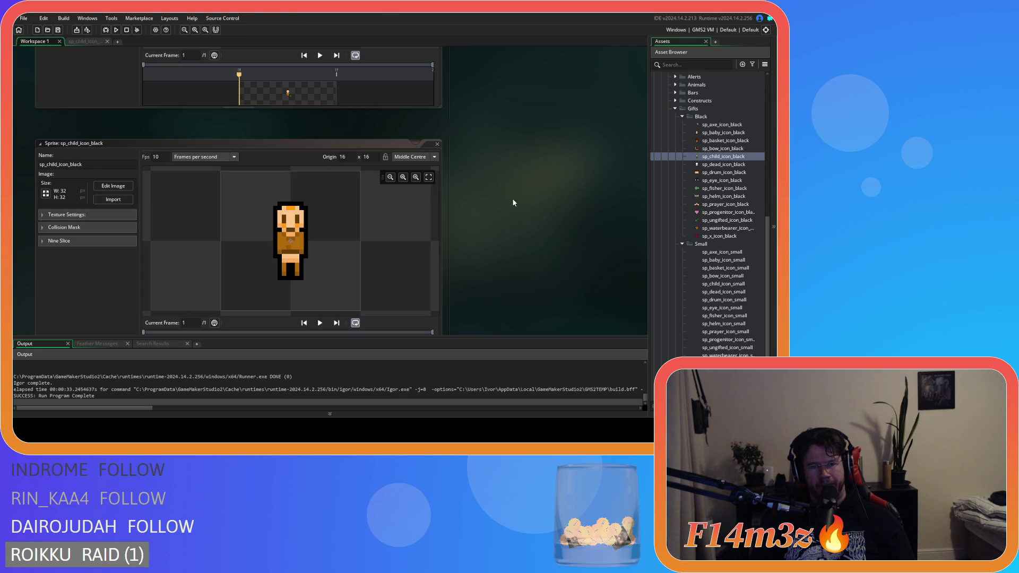
scroll(512, 199, up, 5)
click(85, 41)
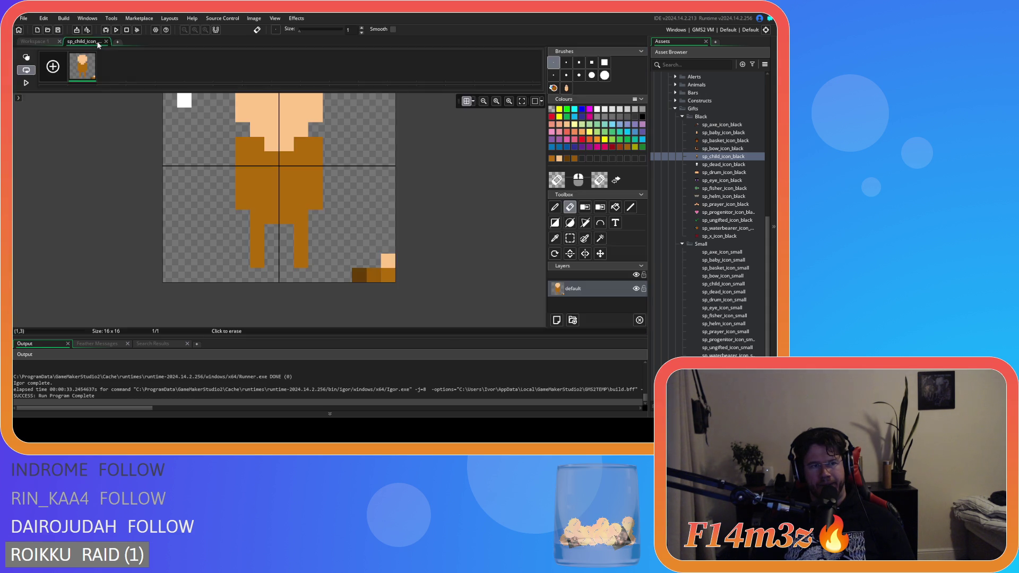
click(34, 41)
scroll(475, 184, down, 3)
click(84, 42)
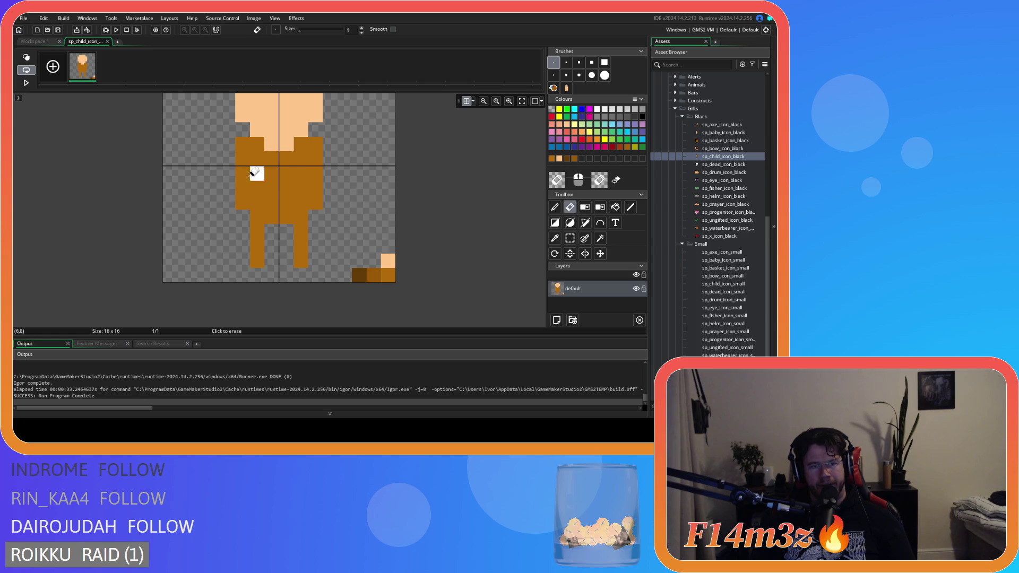
Paint a 2x2 peach block between the legs and one more brown leg pixel.
key(d)
ctrl+click(389, 262)
mouse_move(271, 217)
mouse_down()
mouse_move(287, 216)
mouse_move(275, 203)
mouse_up()
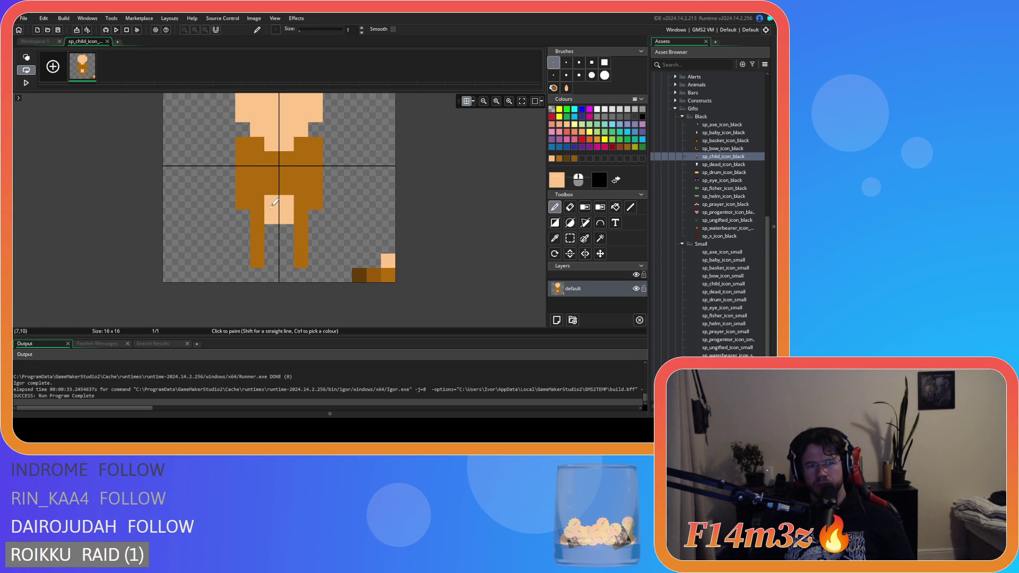
ctrl+click(379, 271)
click(35, 41)
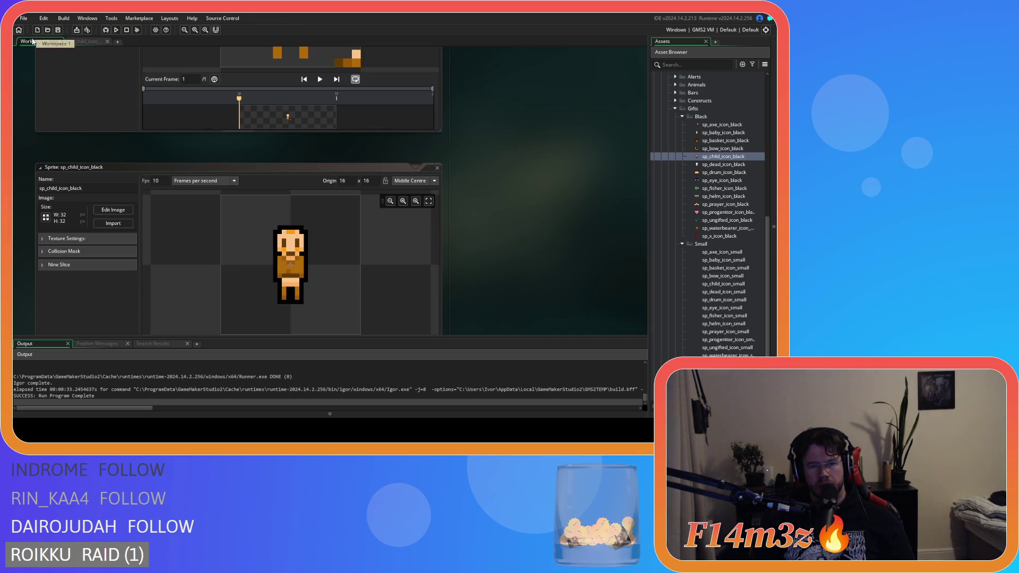
click(75, 42)
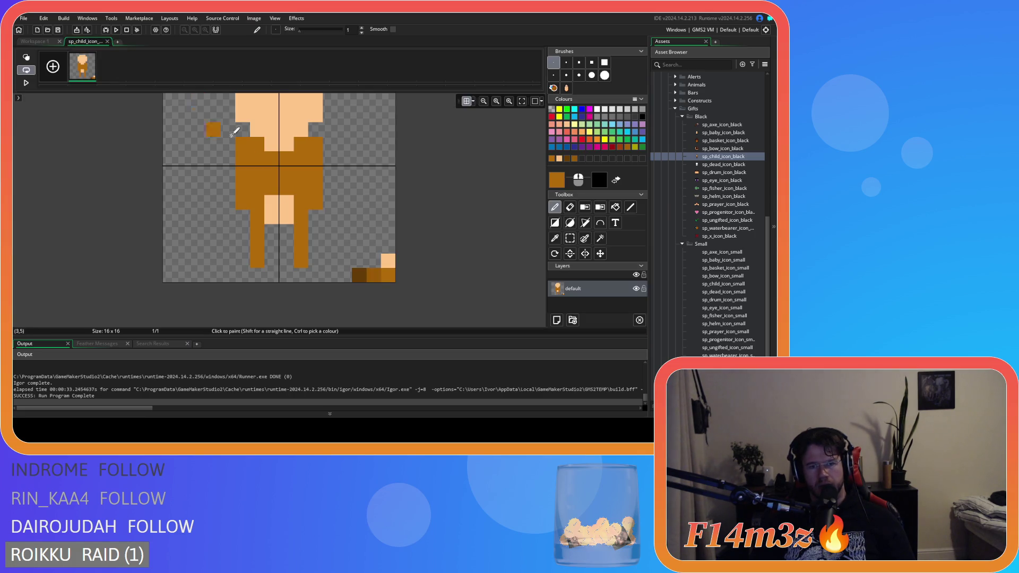
drag(313, 223, 314, 216)
click(34, 42)
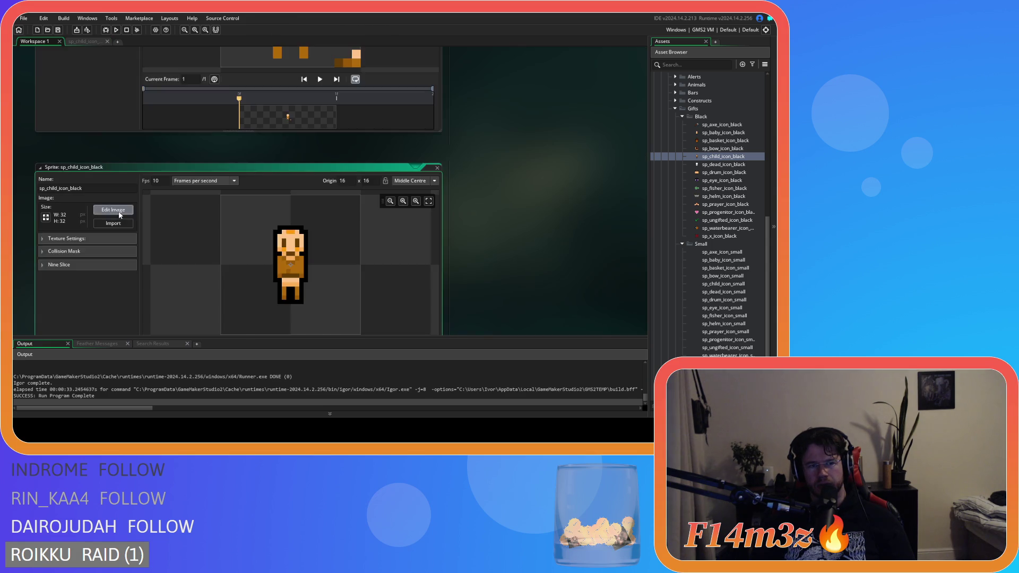
Check the peach skin colour value, close the 32x32 child editor, and reopen the 16x16 icon.
click(113, 212)
ctrl+click(288, 236)
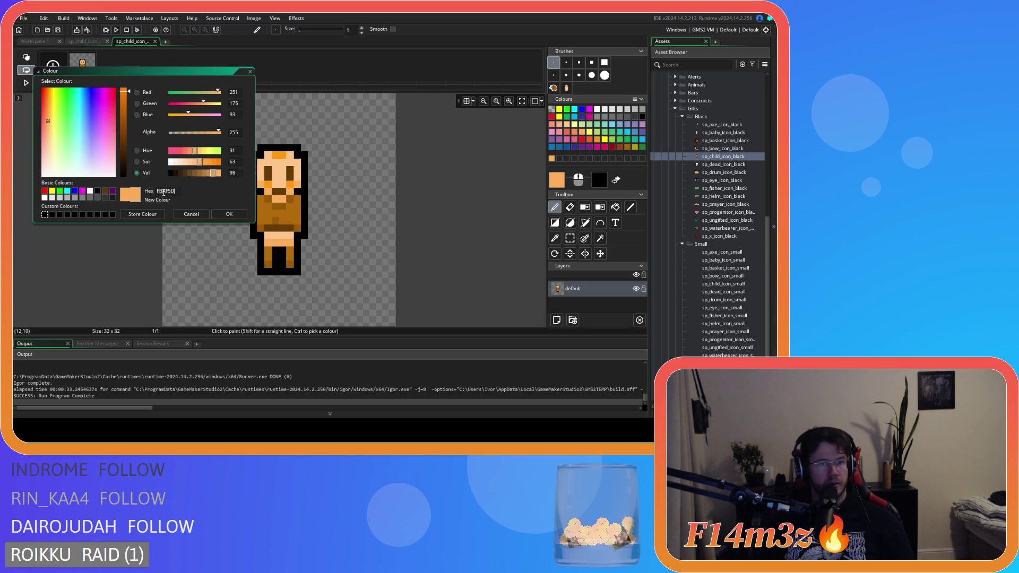
click(104, 64)
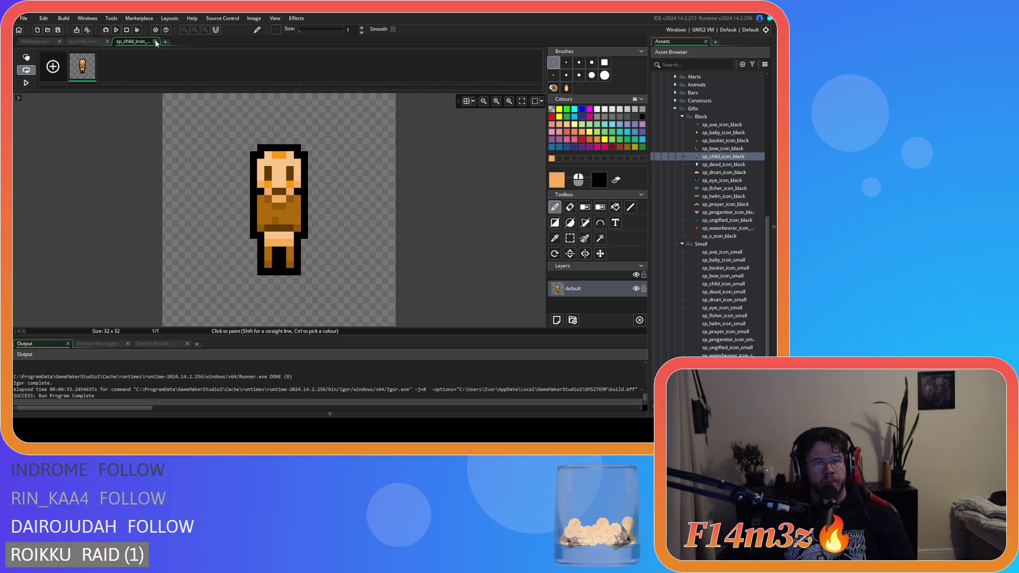
click(155, 41)
click(89, 41)
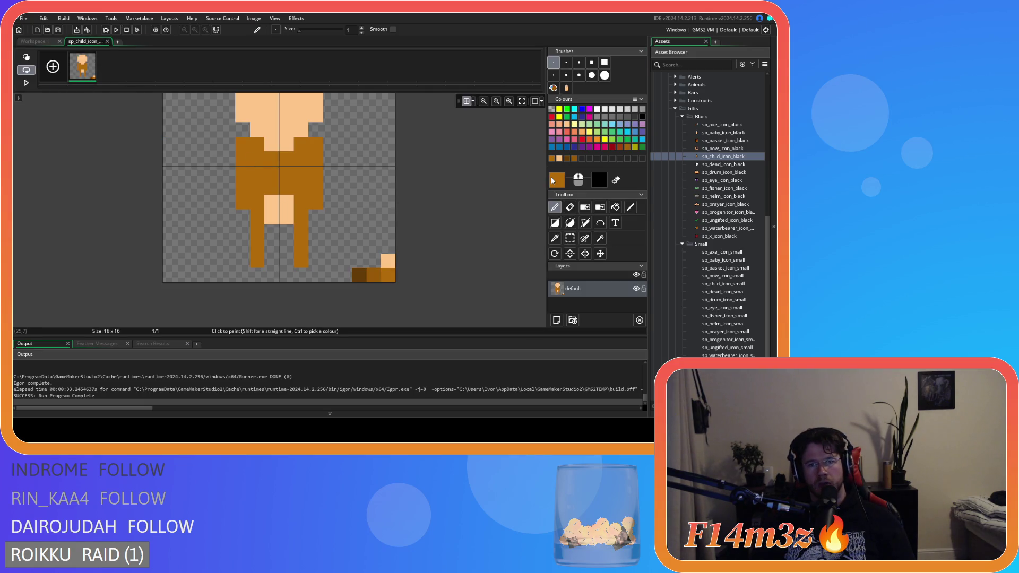
Paint the neck light peach and shade both cheeks and face pixels darker peach.
click(557, 180)
click(229, 214)
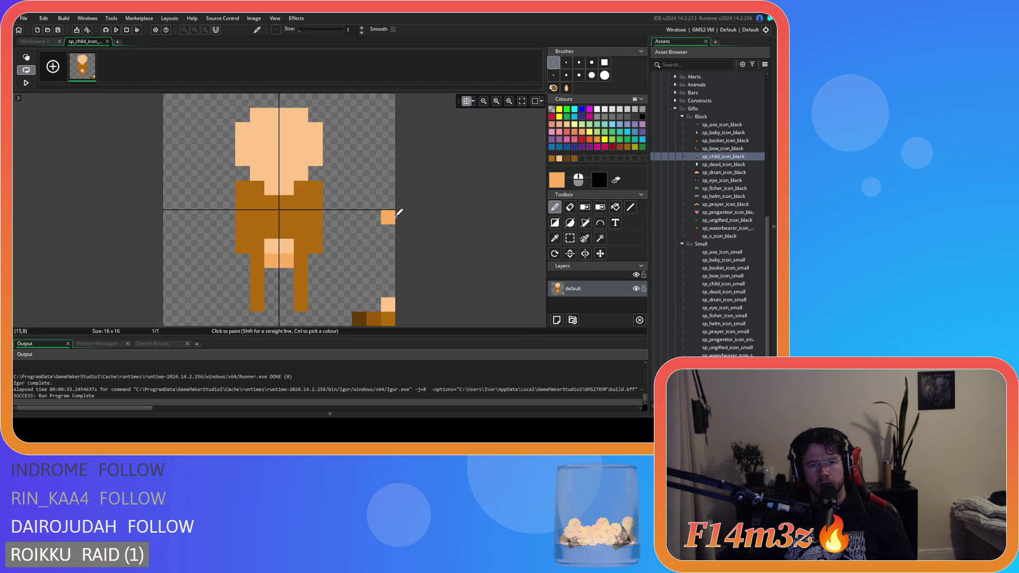
click(281, 189)
click(300, 173)
click(258, 173)
click(243, 159)
click(312, 159)
Review the updated child icon in the workspace sprite overview.
click(34, 41)
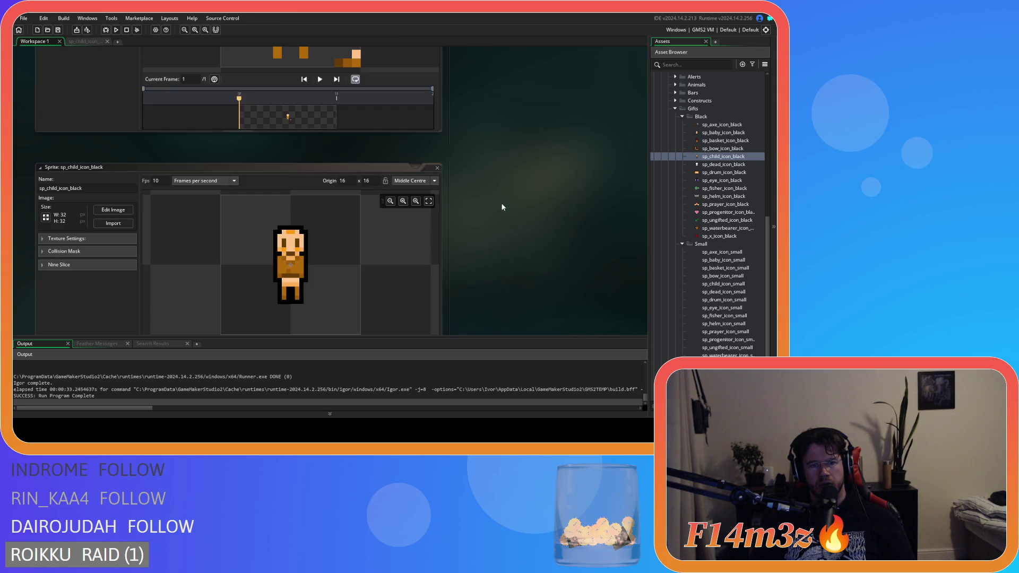
scroll(501, 206, up, 3)
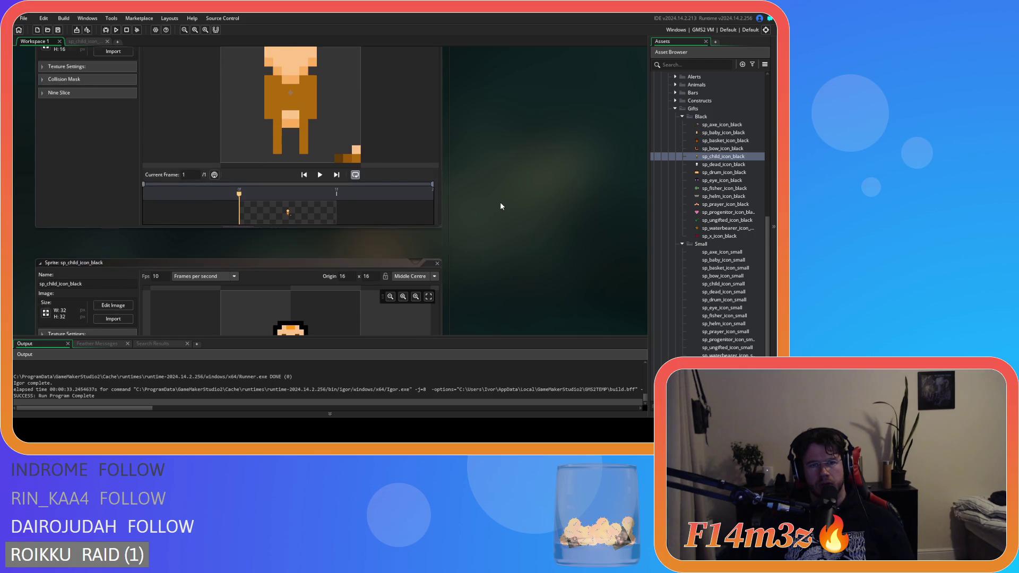
scroll(501, 206, down, 1)
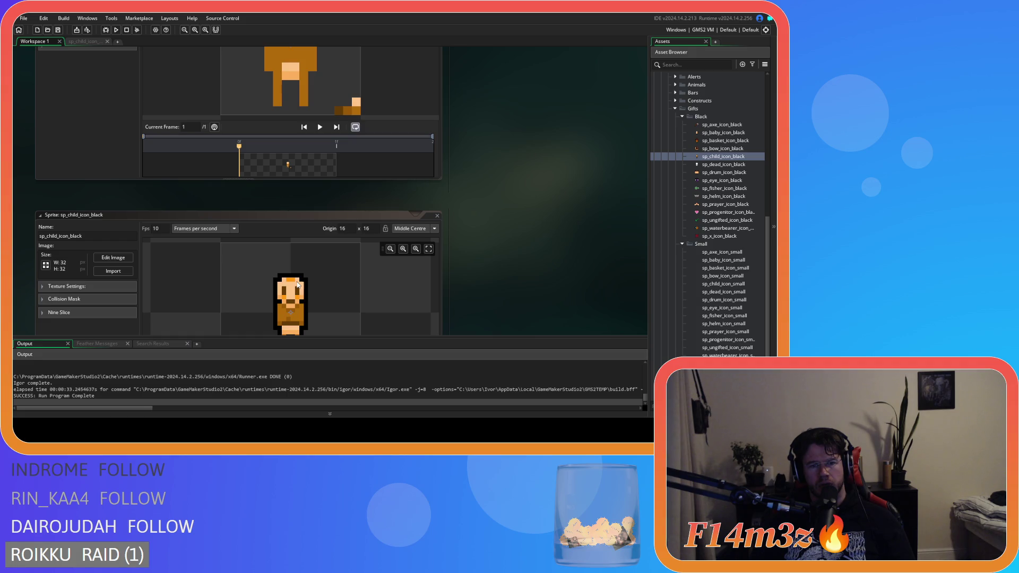
scroll(221, 139, up, 4)
scroll(563, 211, down, 5)
scroll(548, 202, up, 6)
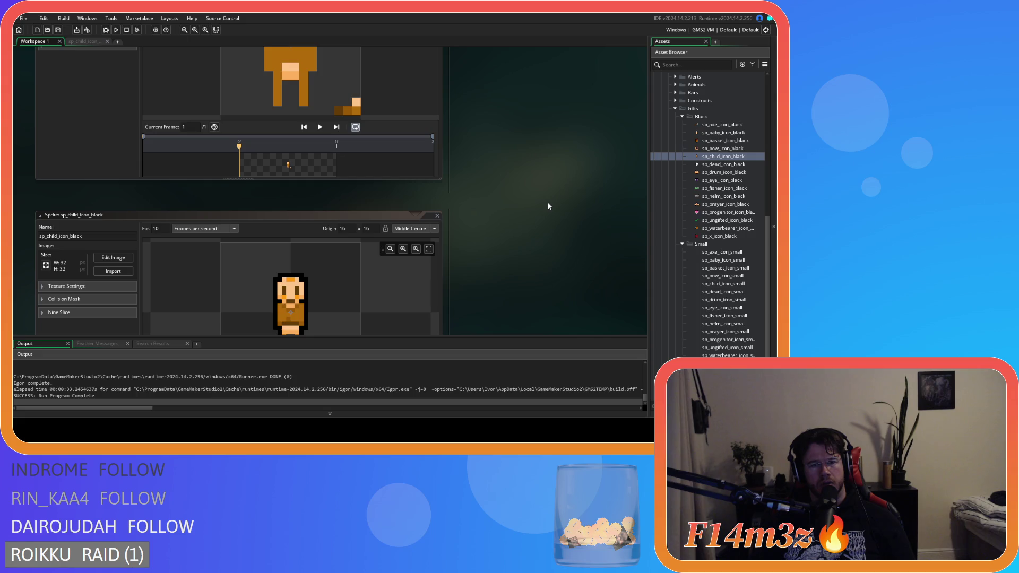
scroll(501, 225, down, 4)
Shade the chest rows darker orange and repaint the head corner pixels light peach.
double_click(429, 239)
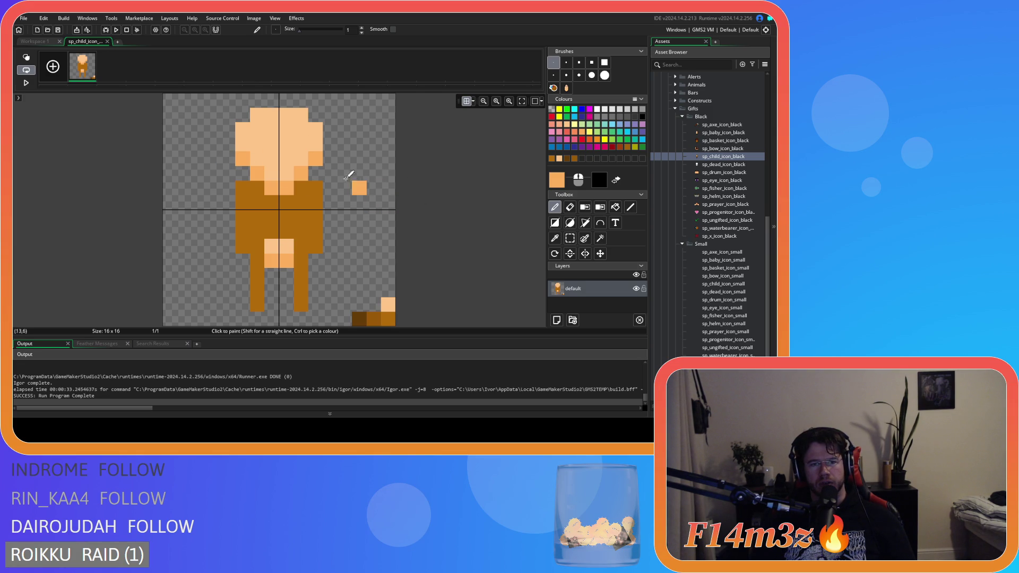
click(243, 173)
click(315, 173)
mouse_move(257, 188)
mouse_down()
mouse_move(286, 203)
mouse_move(301, 188)
mouse_move(258, 173)
mouse_move(286, 188)
mouse_up()
ctrl+click(309, 162)
click(301, 174)
click(243, 159)
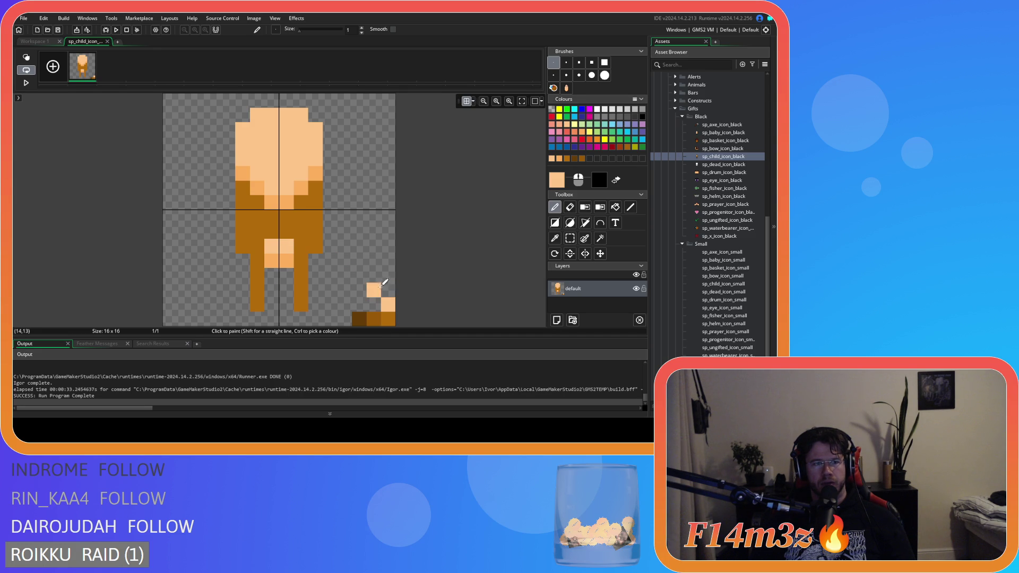
Paint the leg gap and right knee light peach and shade the lower legs darker peach.
click(258, 247)
click(300, 246)
ctrl+click(286, 260)
click(301, 260)
click(258, 260)
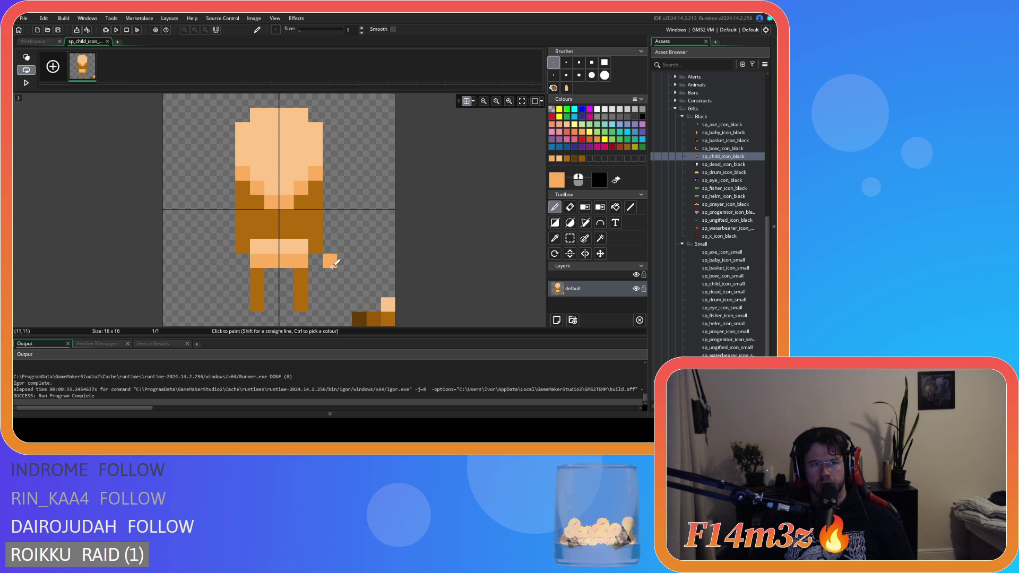
Try dark brown leg shading, undo it, and add two dark brown eyes to the face.
ctrl+click(367, 319)
click(315, 246)
click(301, 304)
click(259, 304)
ctrl+click(388, 319)
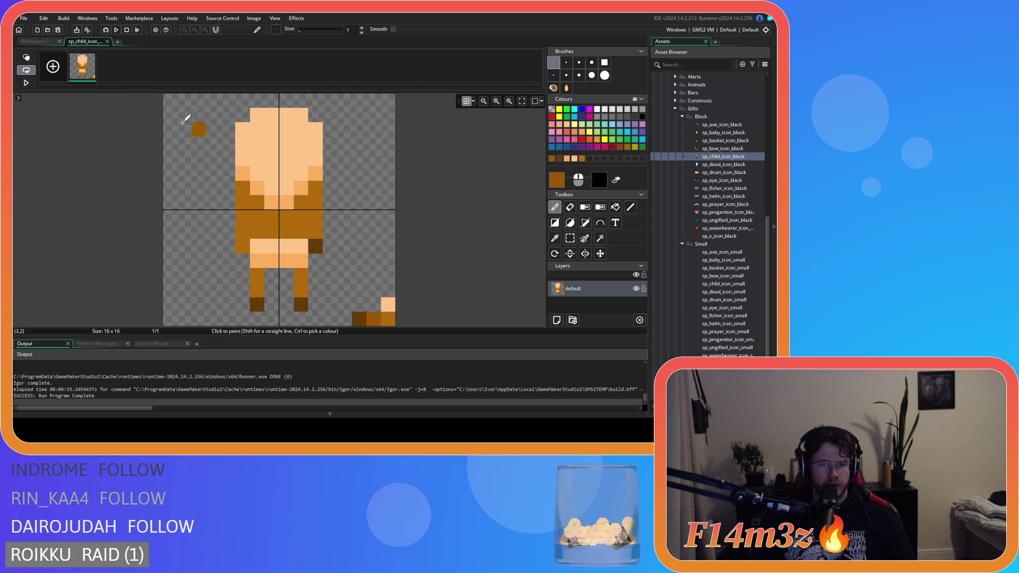
key(ctrl+z)
key(ctrl+z)
key(ctrl+z)
ctrl+click(367, 318)
click(300, 144)
click(257, 144)
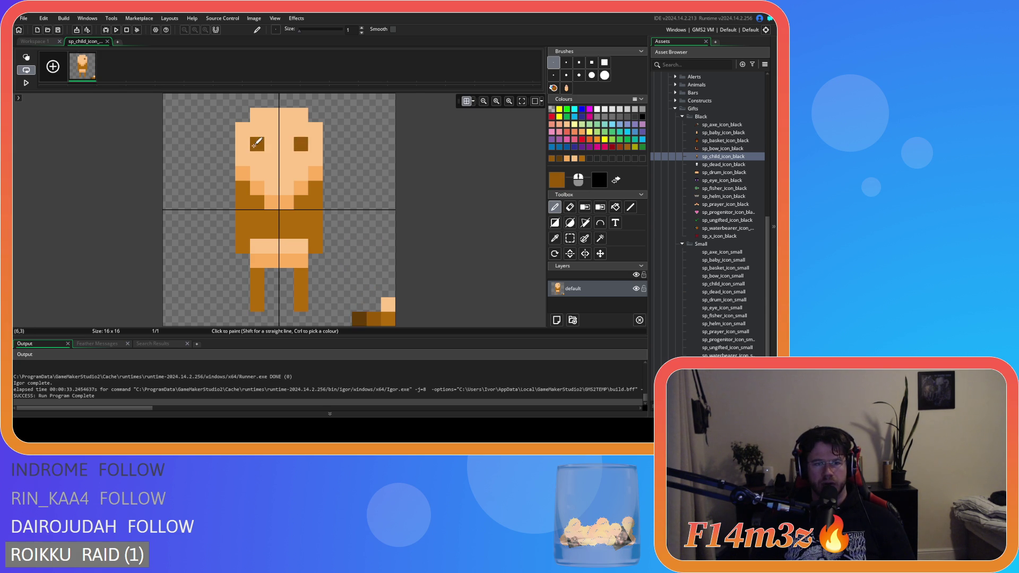
click(34, 42)
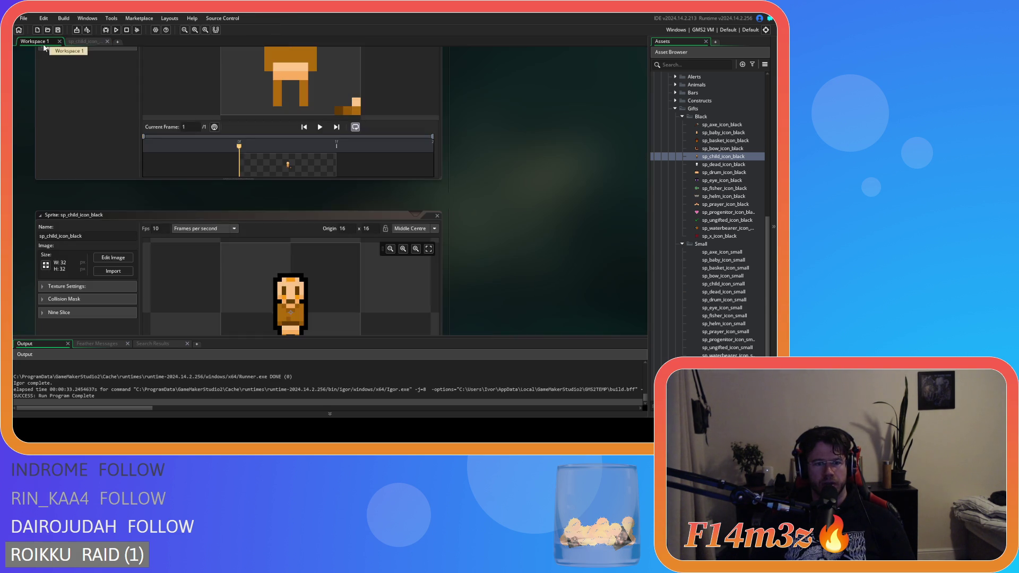
Paint the child's dark mouth and surrounding face pixels.
click(74, 43)
drag(272, 174, 286, 174)
click(330, 174)
ctrl+click(242, 174)
click(257, 159)
click(301, 158)
click(40, 43)
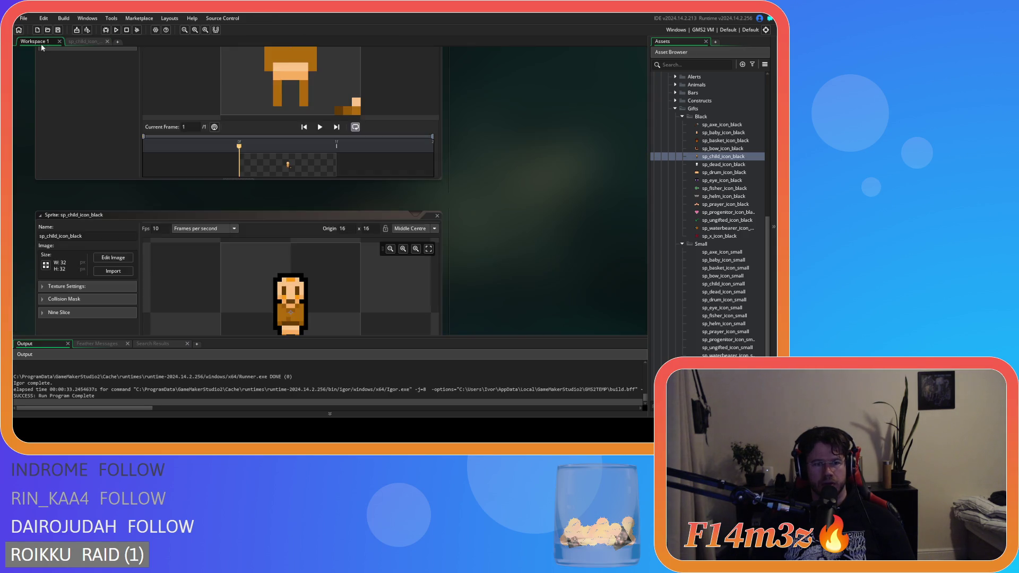
click(93, 42)
click(242, 144)
Check the orange used on the large child sprite, then close it.
double_click(723, 156)
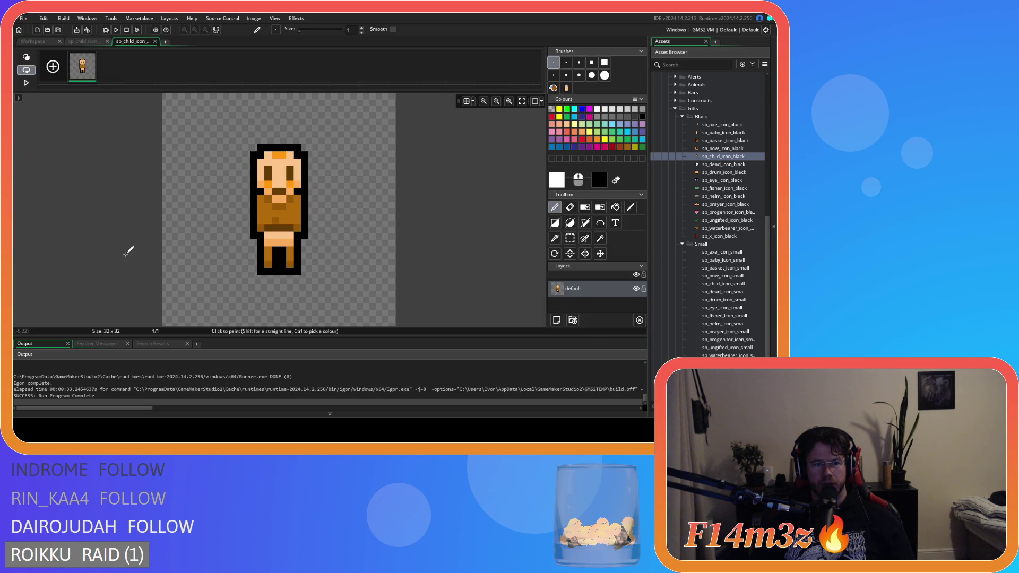
click(552, 158)
click(556, 180)
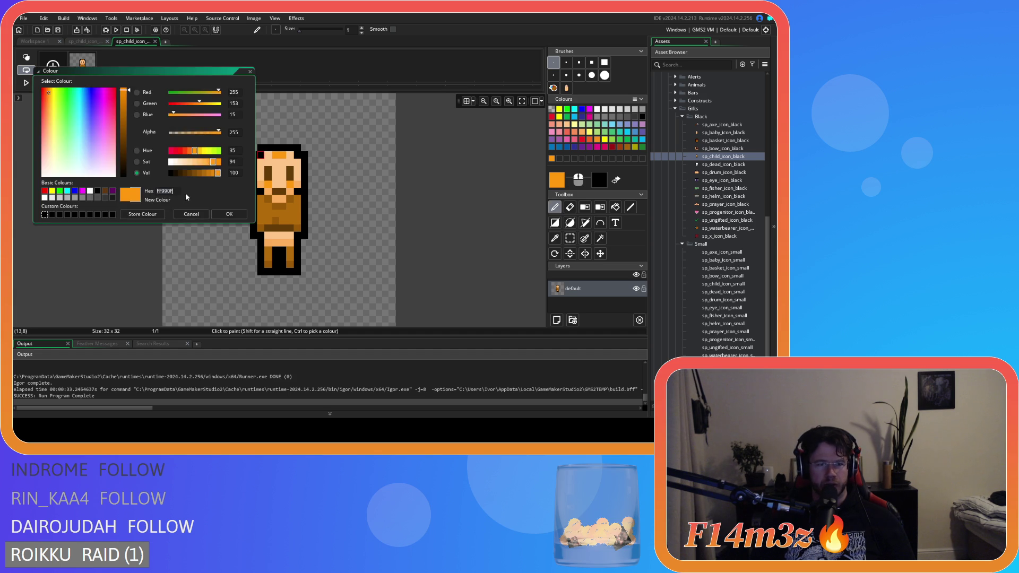
click(192, 205)
click(155, 42)
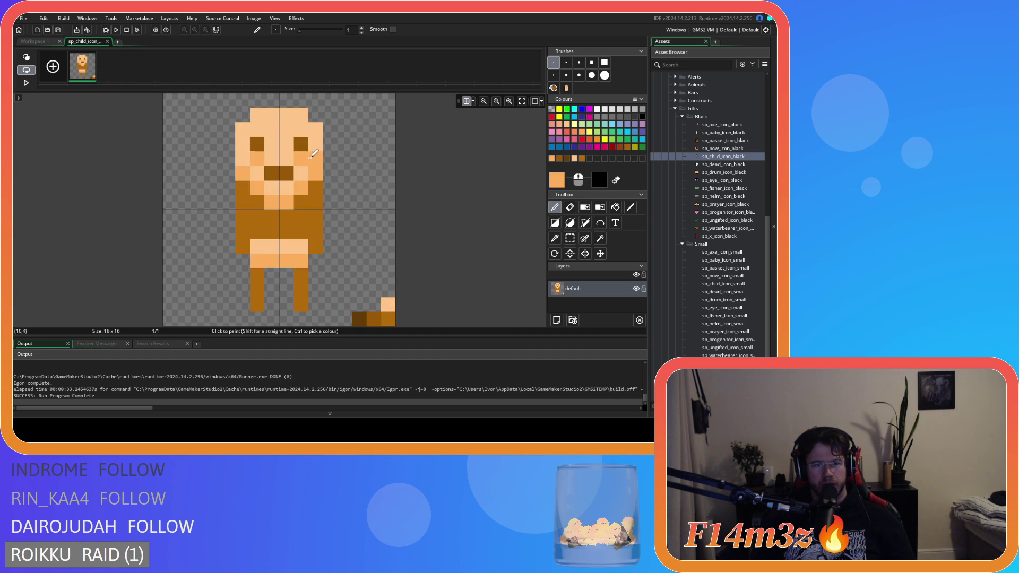
Paint vivid orange pixels under both eyes.
click(557, 179)
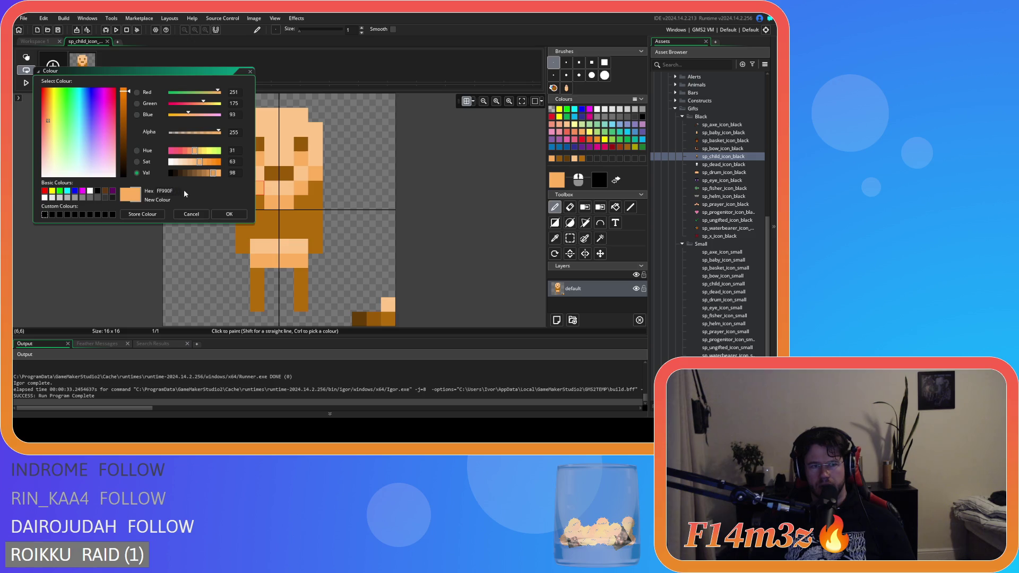
click(191, 214)
click(290, 201)
click(301, 160)
click(257, 159)
click(40, 42)
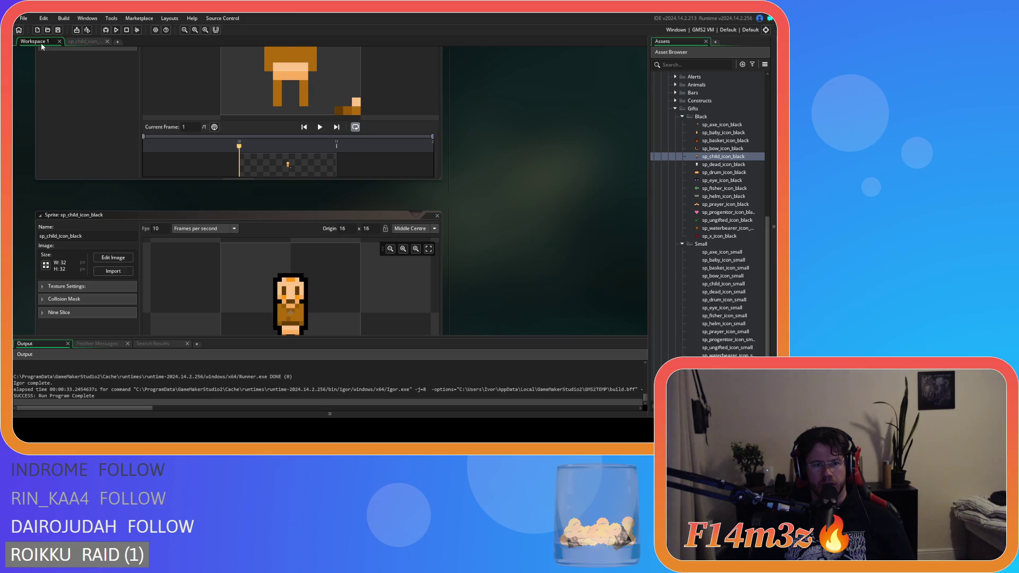
Erase the stray left shoulder pixel and add a brown pixel beside the right leg.
click(84, 43)
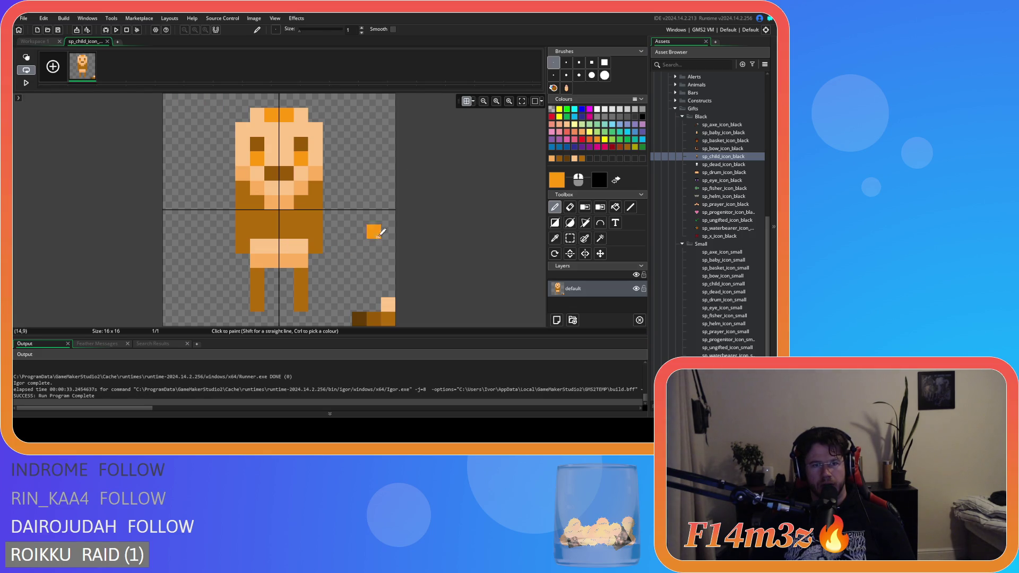
click(570, 211)
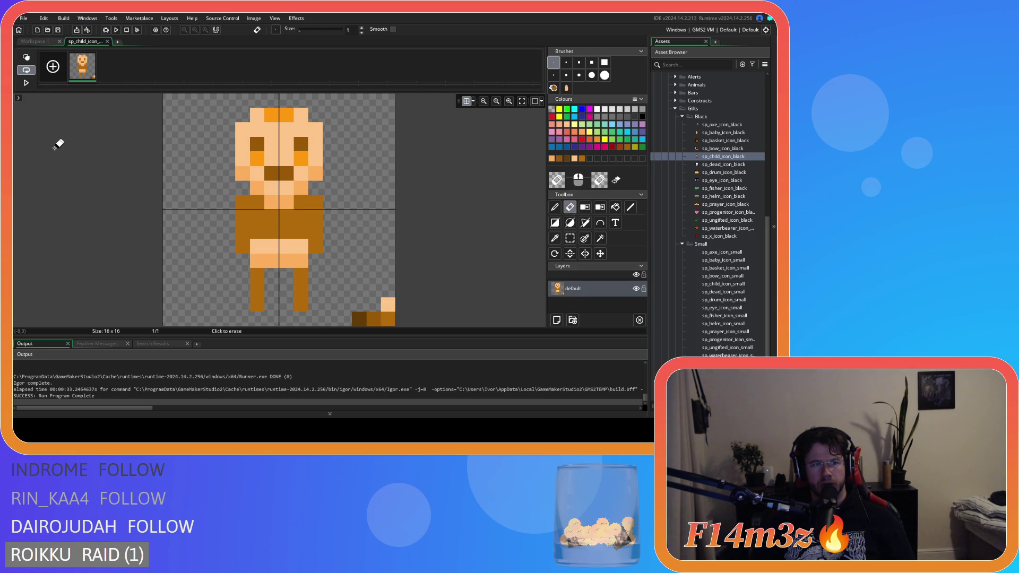
click(242, 187)
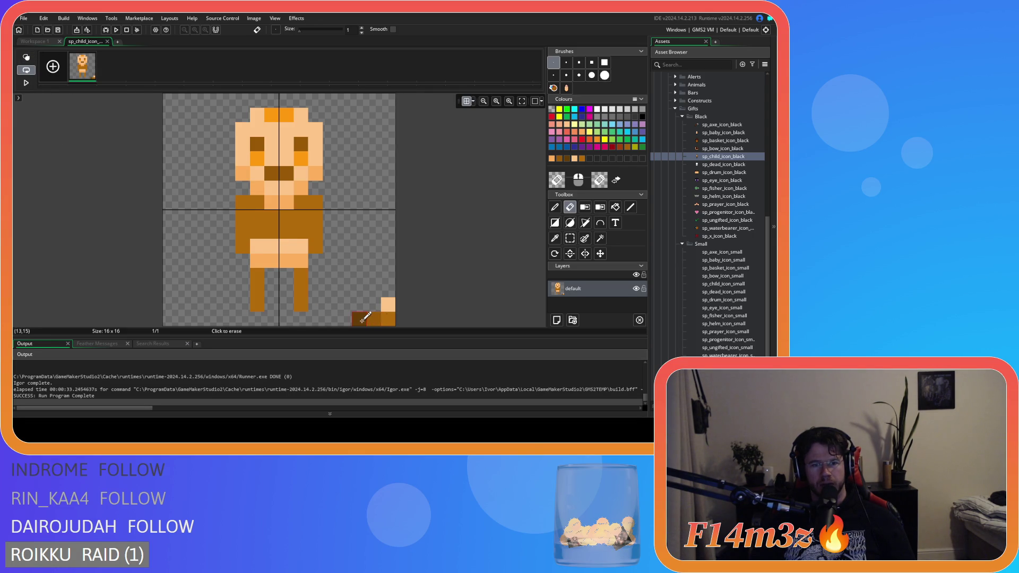
key(d)
click(292, 300)
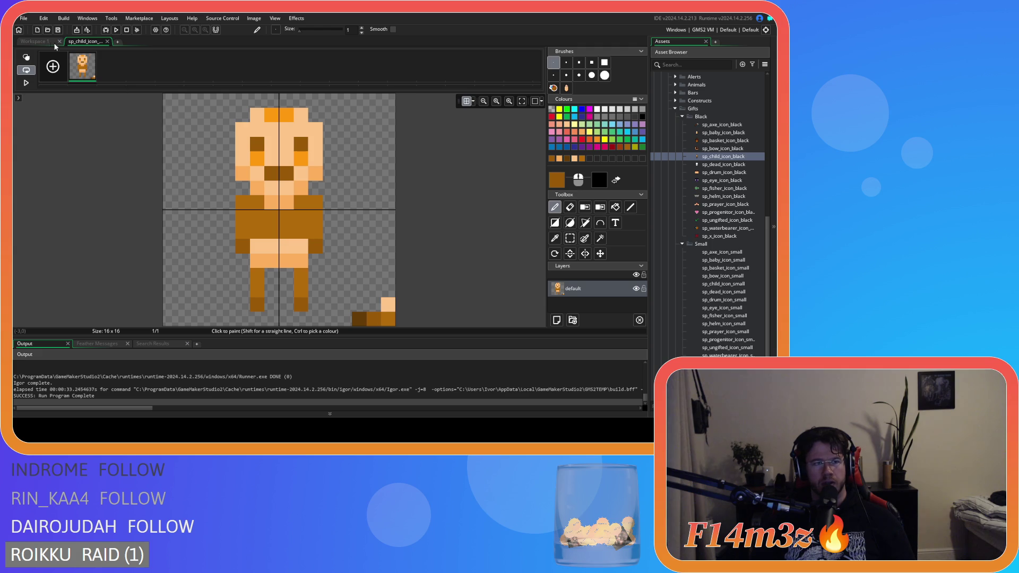
click(35, 41)
click(85, 41)
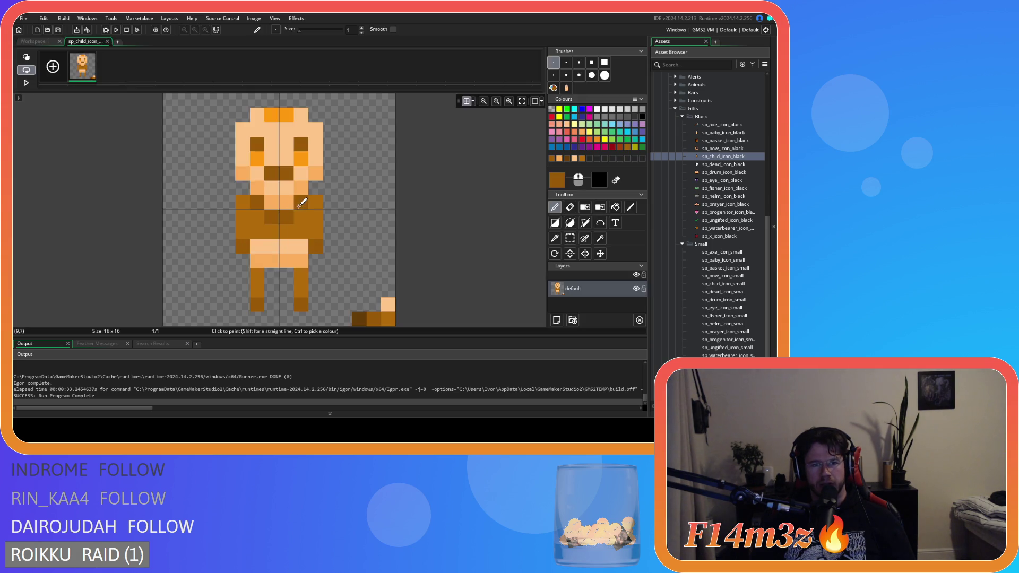
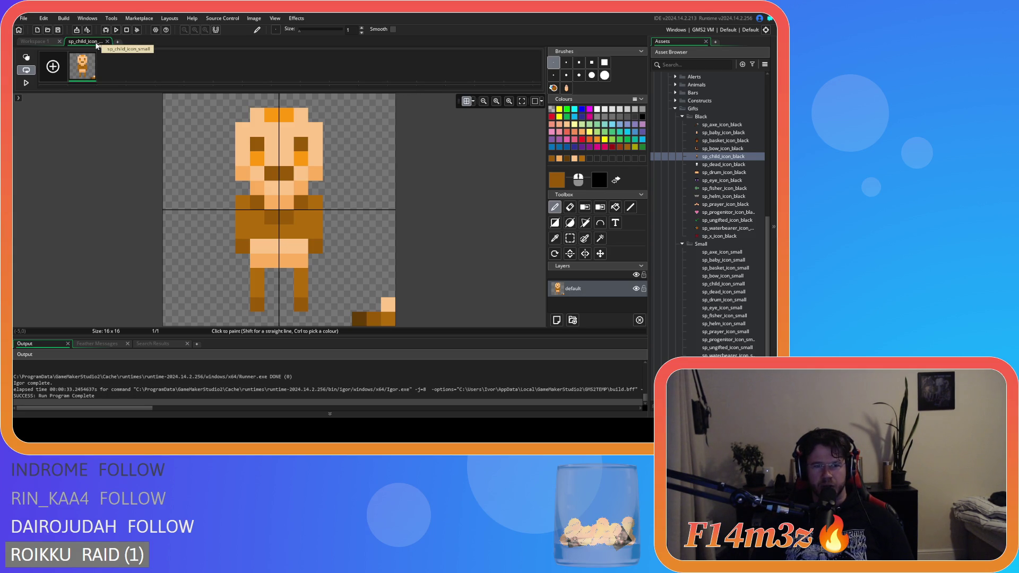
From Workspace 1, reopen sp_child_icon_small's pixel editor and then close that editor.
click(43, 40)
scroll(494, 209, up, 1)
scroll(494, 209, down, 2)
scroll(494, 209, up, 2)
click(113, 86)
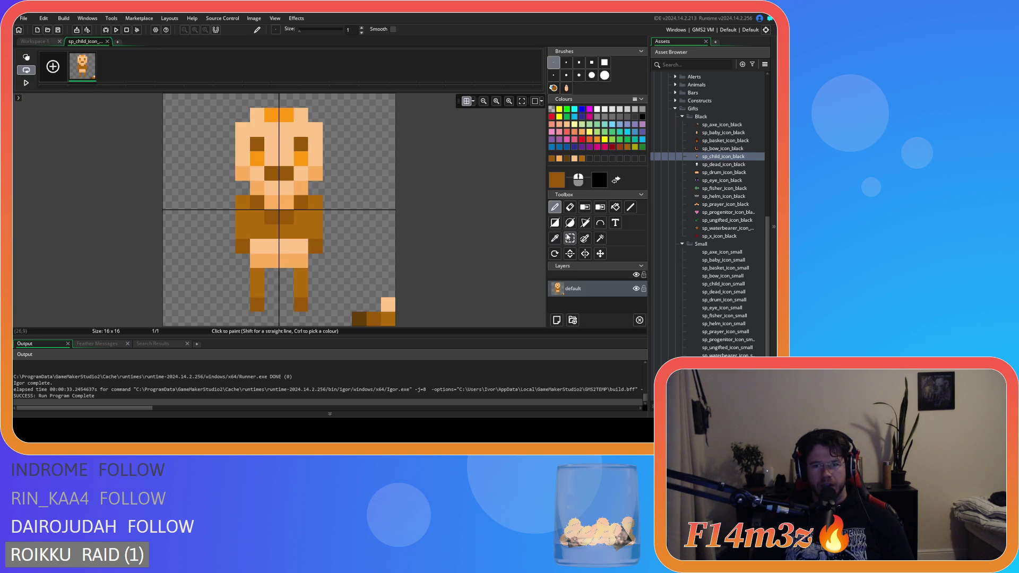
click(108, 42)
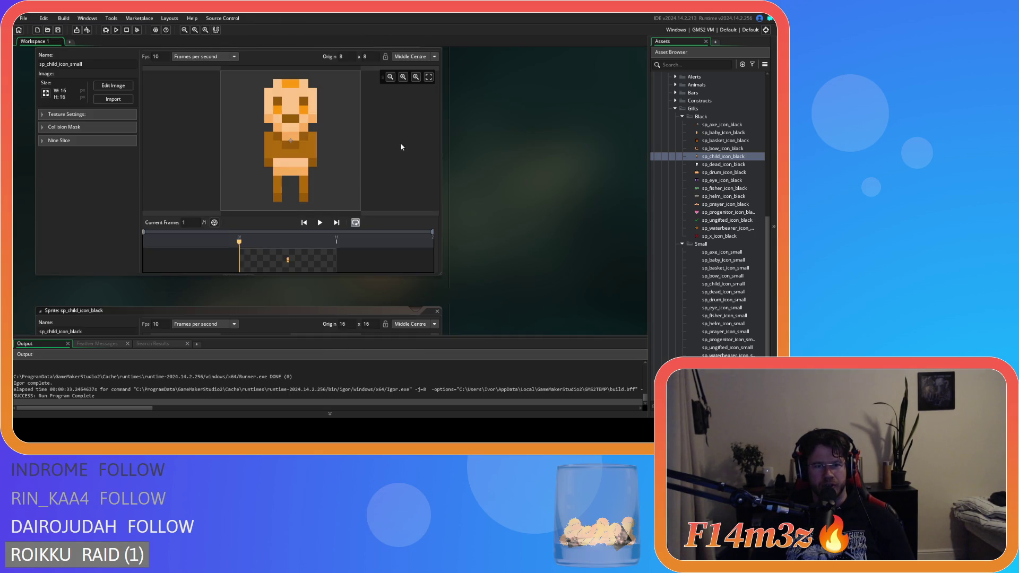
Close the black basket sprite window and open sp_dead_icon_black and sp_dead_icon_small.
scroll(488, 128, up, 2)
scroll(488, 127, down, 2)
scroll(448, 80, up, 1)
scroll(511, 229, down, 8)
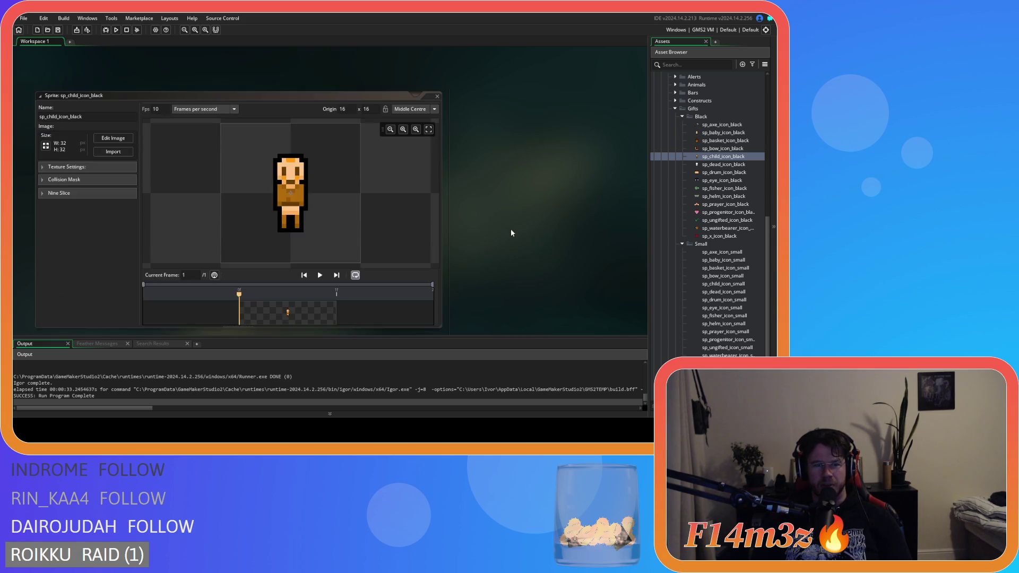
scroll(460, 182, up, 3)
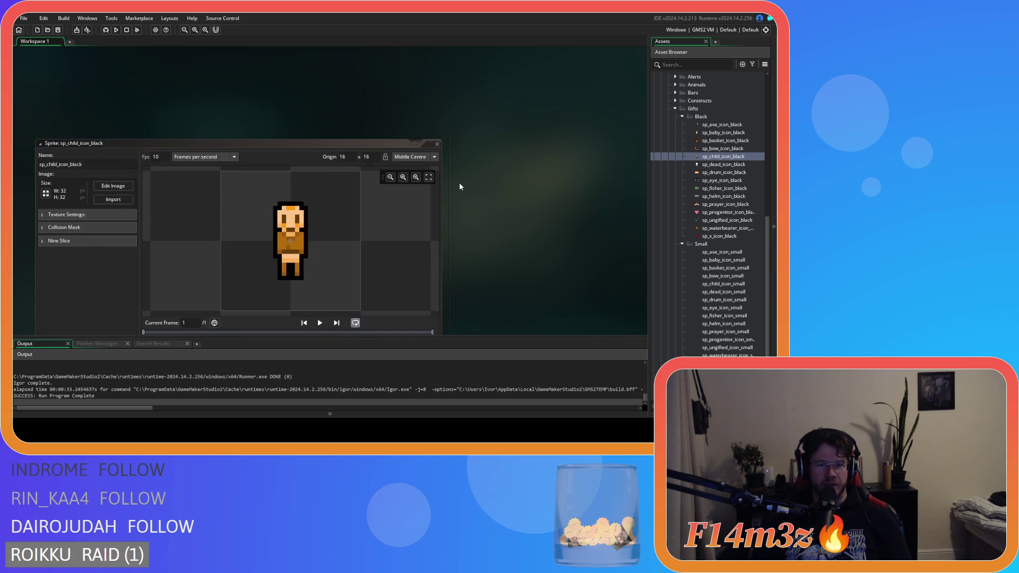
scroll(460, 191, down, 7)
click(438, 167)
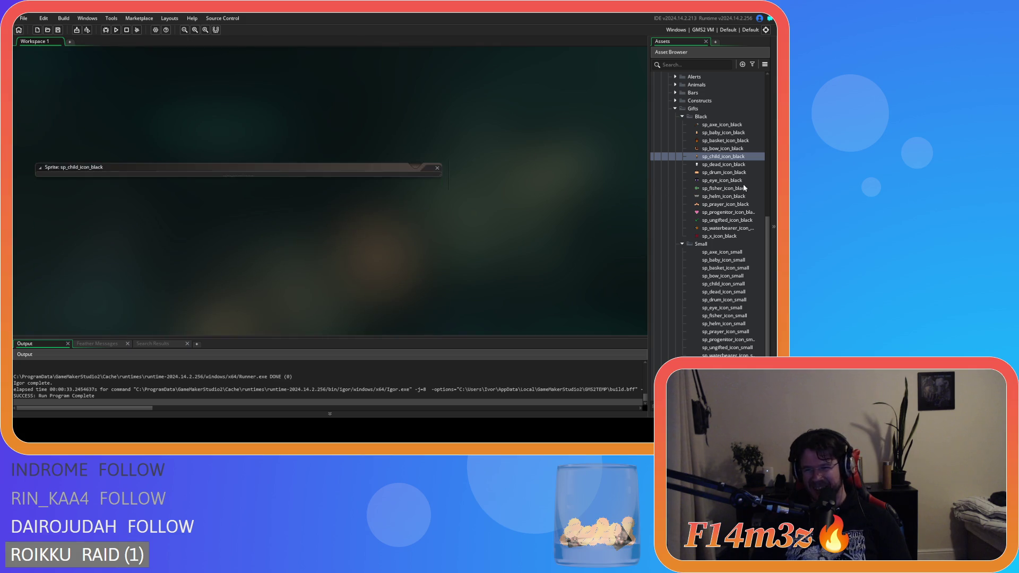
double_click(733, 165)
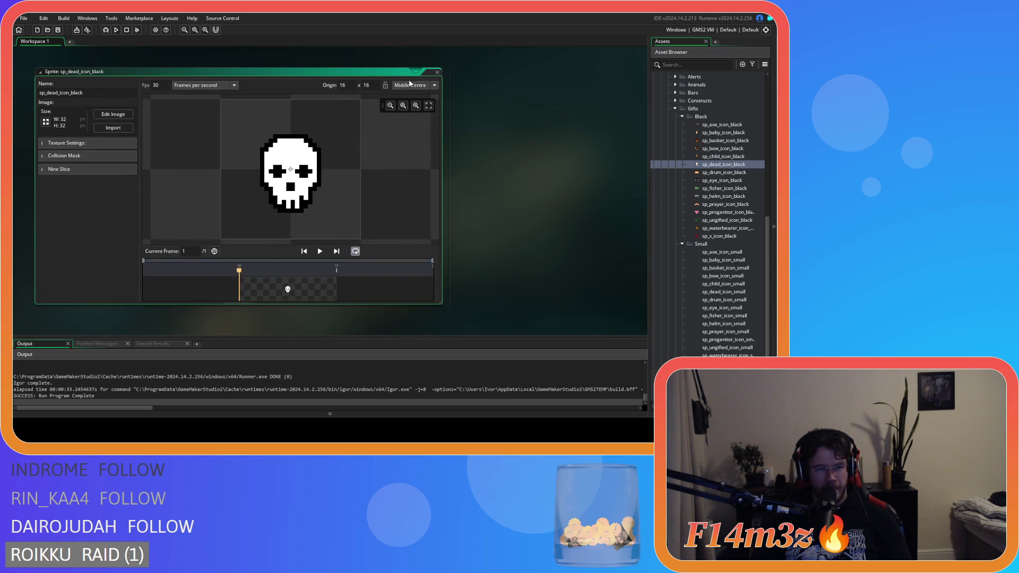
double_click(727, 292)
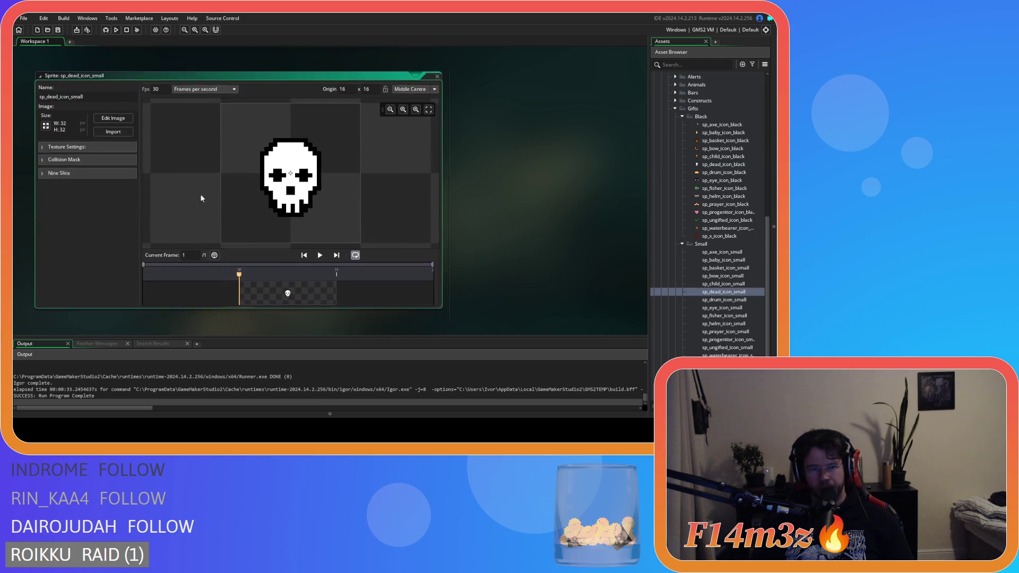
Resize sp_dead_icon_small from 32x32 to 16x16.
click(46, 124)
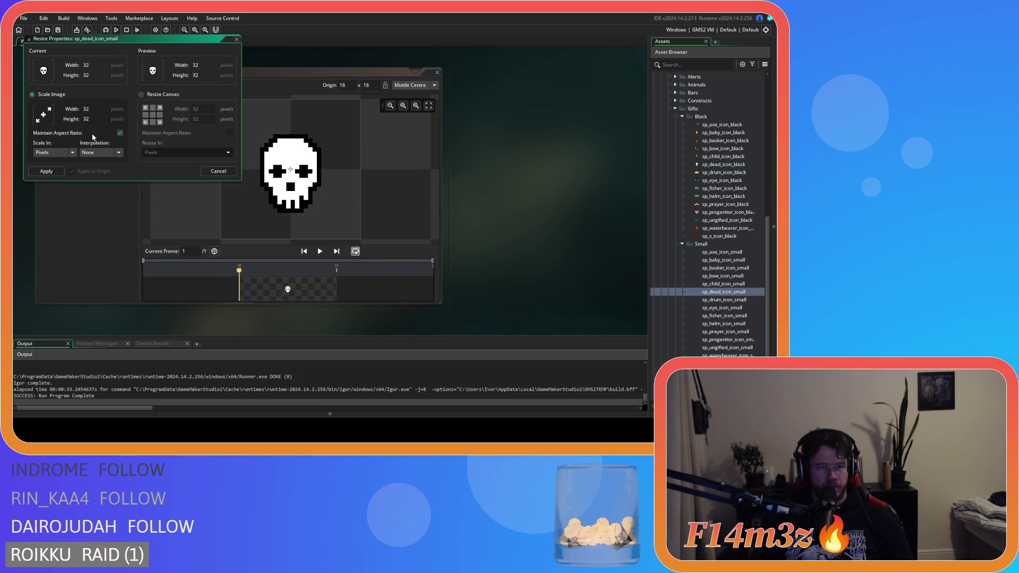
text(16)
click(48, 171)
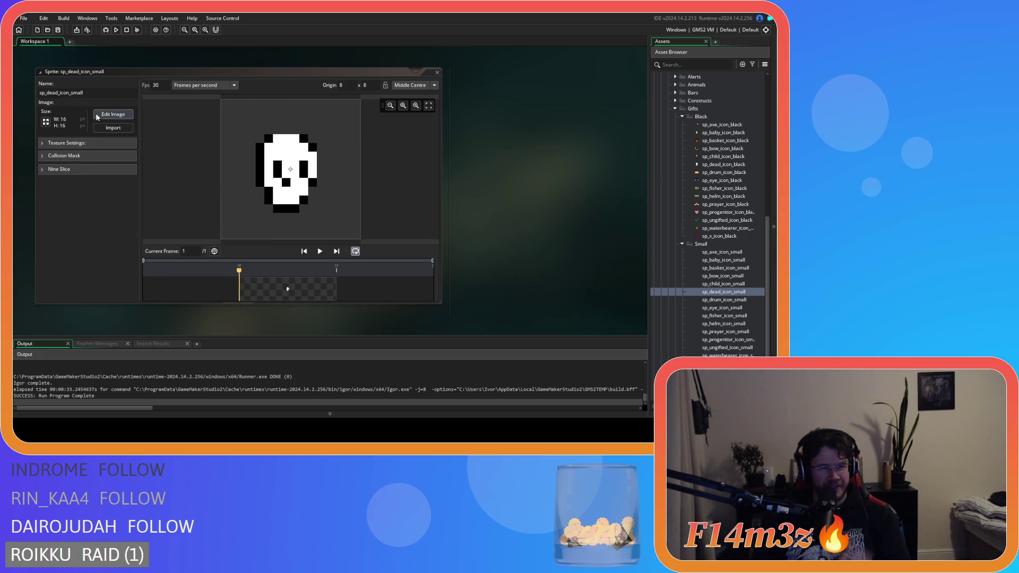
click(112, 114)
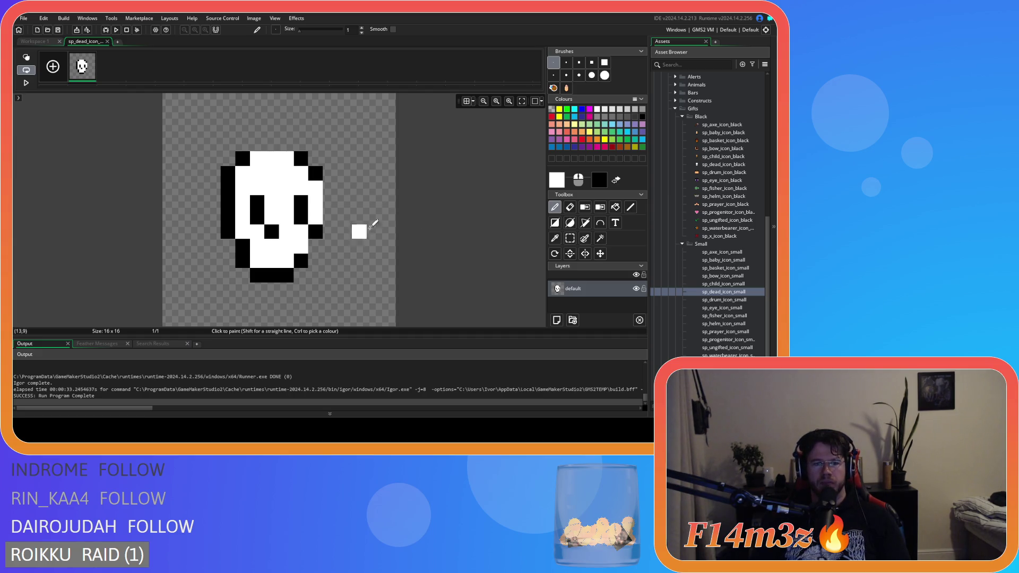
Show the pixel grid and delete the whole skull to leave a blank 16x16 canvas.
click(471, 104)
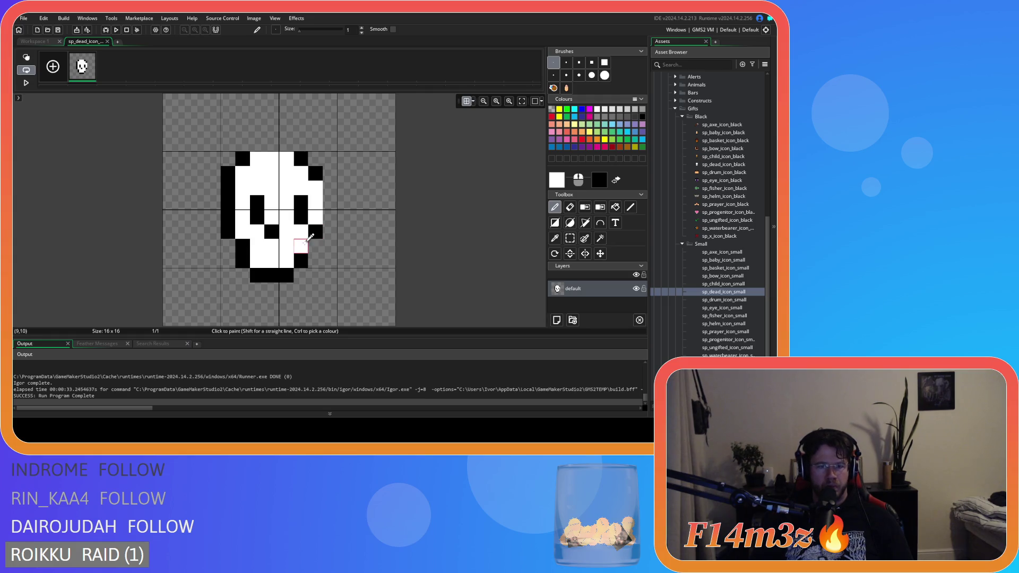
key(Delete)
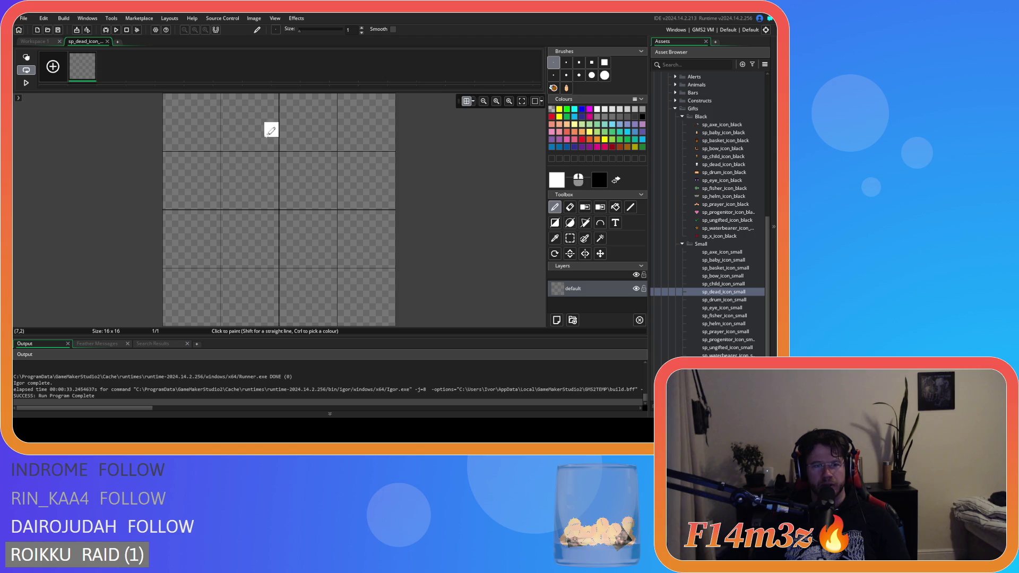
Pencil a white skull outline with rounded top corners and a narrower jaw, then fill it solid white.
mouse_move(243, 144)
mouse_down()
mouse_move(312, 145)
mouse_move(331, 203)
mouse_up()
mouse_move(228, 159)
mouse_down()
mouse_move(243, 218)
mouse_move(258, 232)
mouse_up()
mouse_move(316, 216)
mouse_down()
mouse_move(315, 232)
mouse_move(258, 246)
mouse_move(291, 254)
mouse_move(257, 261)
mouse_up()
drag(257, 130, 307, 130)
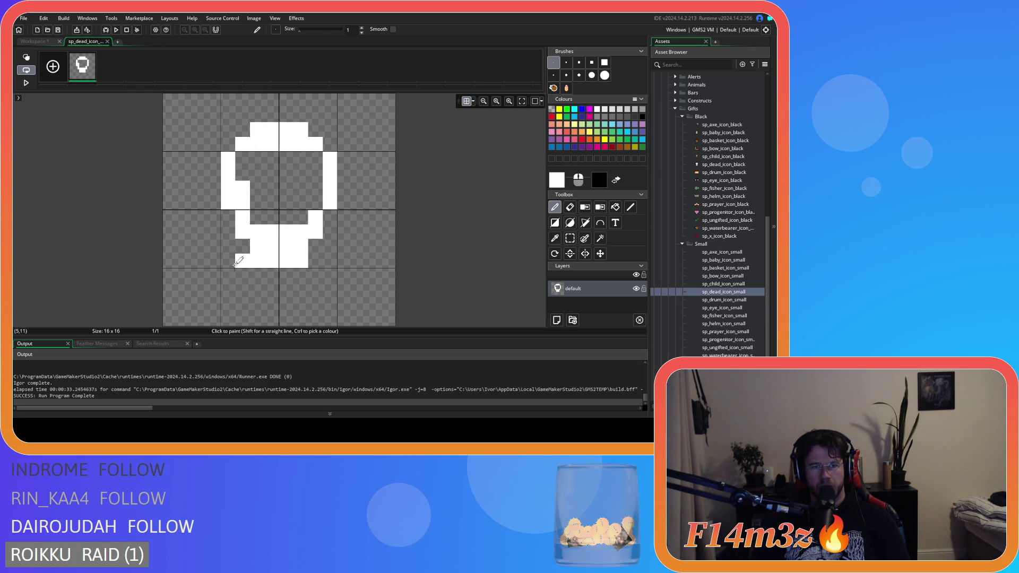
mouse_move(214, 202)
mouse_down()
mouse_move(218, 153)
mouse_move(252, 118)
mouse_move(346, 204)
mouse_up()
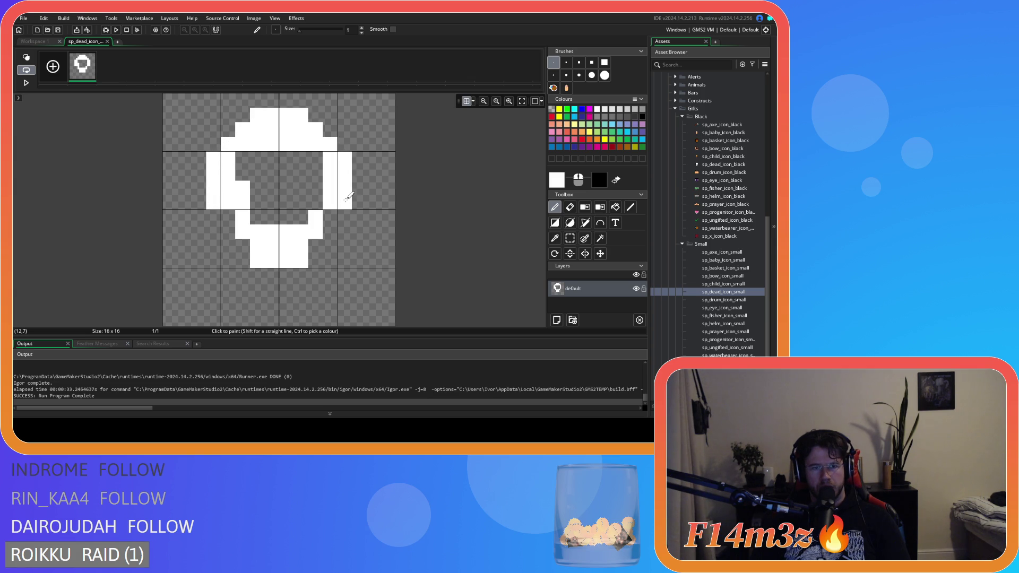
mouse_move(214, 145)
mouse_down()
mouse_move(329, 130)
mouse_move(345, 144)
mouse_up()
drag(214, 182, 194, 197)
mouse_move(241, 160)
mouse_down()
mouse_move(313, 202)
mouse_move(257, 201)
mouse_move(265, 212)
mouse_move(295, 203)
mouse_up()
drag(228, 217, 246, 263)
drag(330, 217, 315, 246)
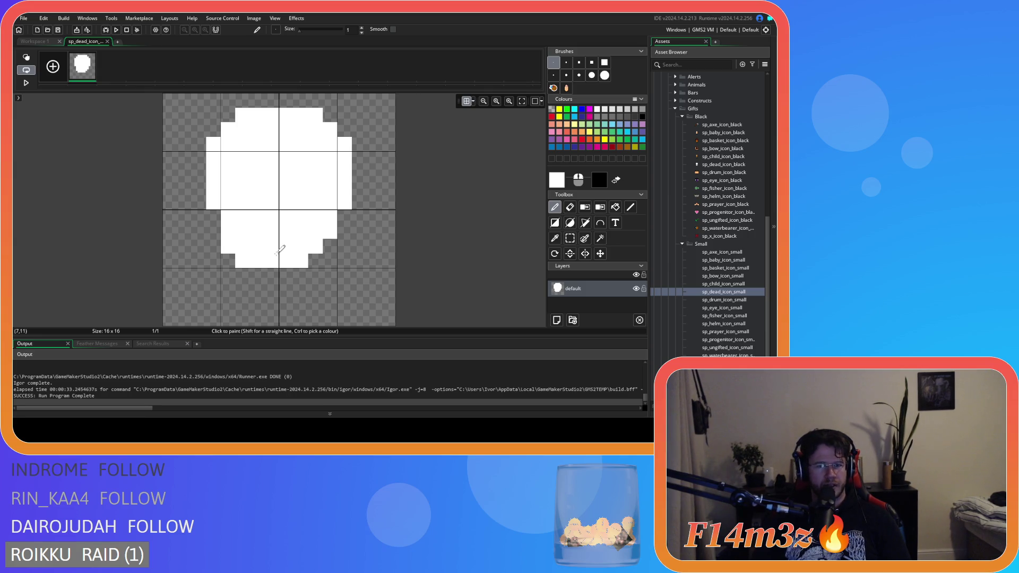
Add white pixels to the skull's lower-right edge and widen row 8 on both sides.
click(330, 246)
click(315, 260)
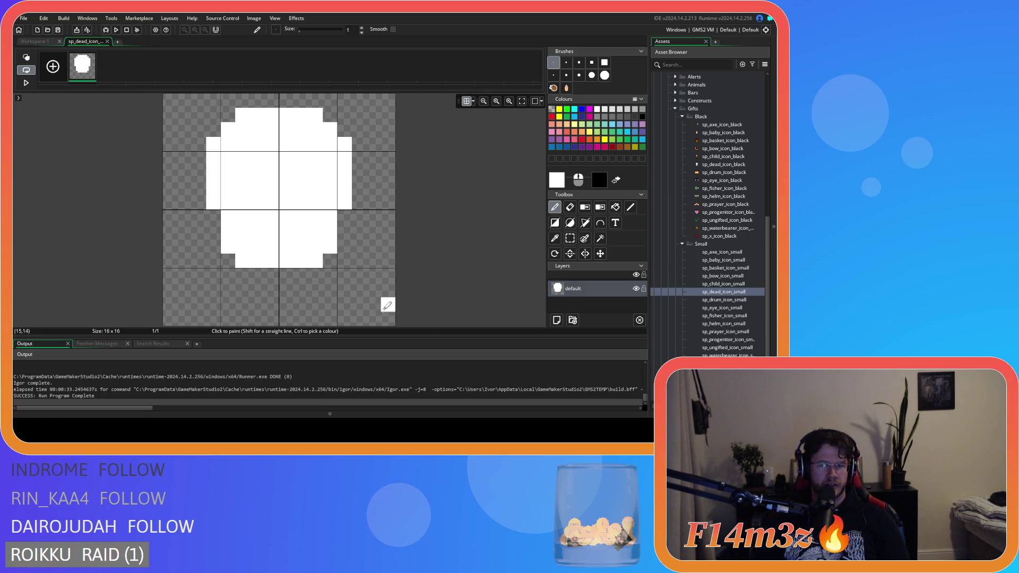
click(313, 318)
key(ctrl+z)
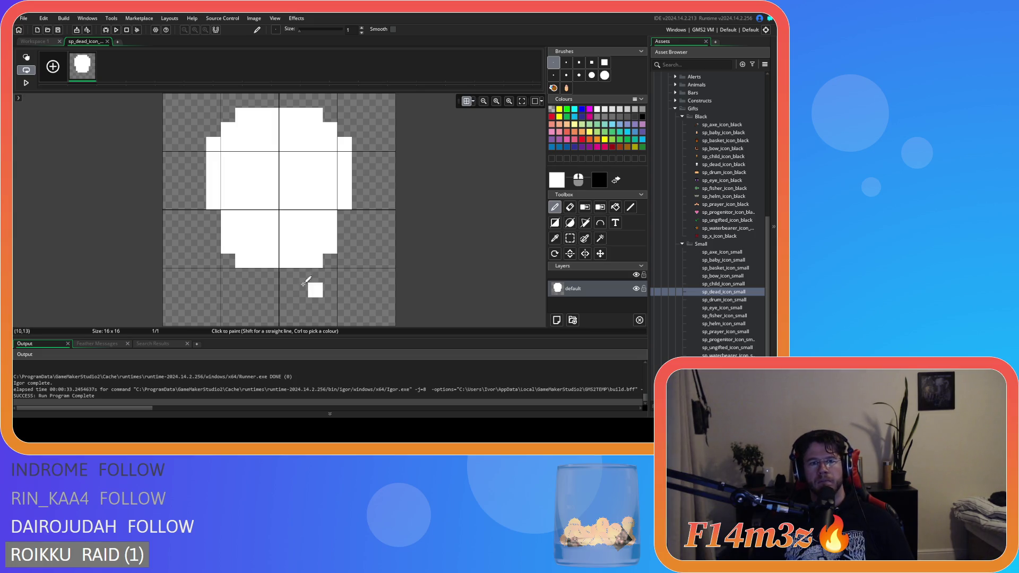
click(342, 221)
click(219, 221)
click(228, 260)
Redraw the jaw's bottom along row 12 and fill the jaw's lower-right corner pixels.
drag(242, 275, 271, 275)
key(ctrl+z)
drag(257, 275, 305, 276)
click(314, 298)
key(ctrl+z)
click(243, 275)
click(329, 275)
click(329, 290)
key(ctrl+z)
key(ctrl+z)
click(330, 261)
click(316, 275)
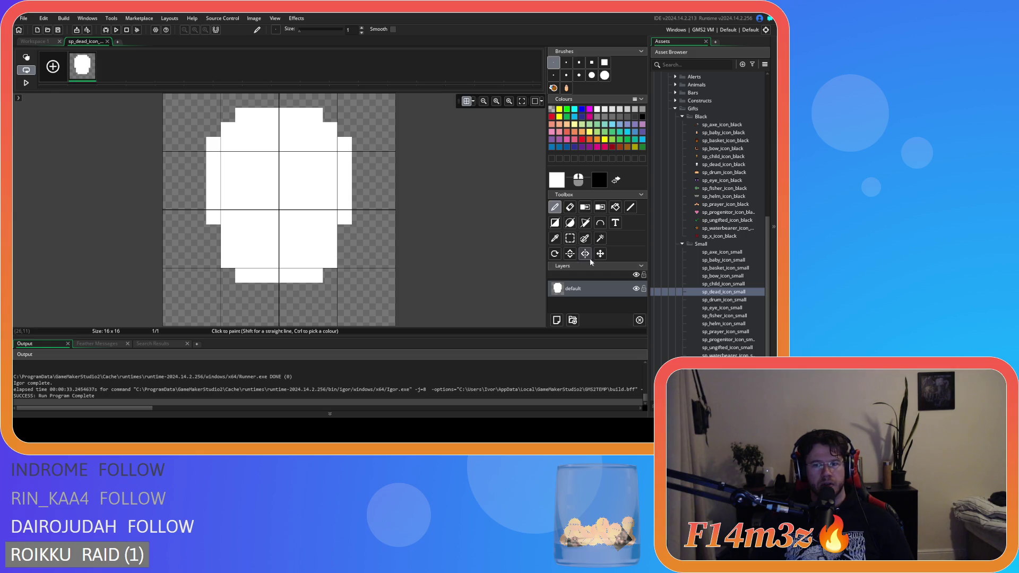
Try erasing the skull's lower edge pixels and a bottom-row pixel, undoing both changes.
click(570, 207)
mouse_move(335, 228)
mouse_down()
mouse_move(333, 273)
mouse_move(315, 276)
mouse_up()
mouse_move(240, 273)
mouse_down()
mouse_move(224, 273)
mouse_move(228, 229)
mouse_up()
key(ctrl+z)
key(ctrl+z)
key(ctrl+z)
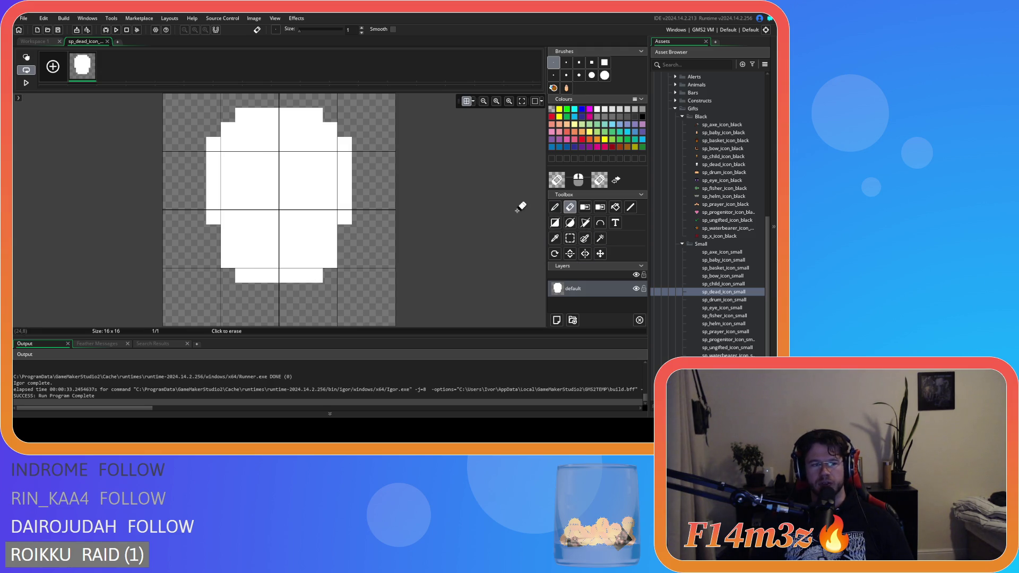
click(555, 208)
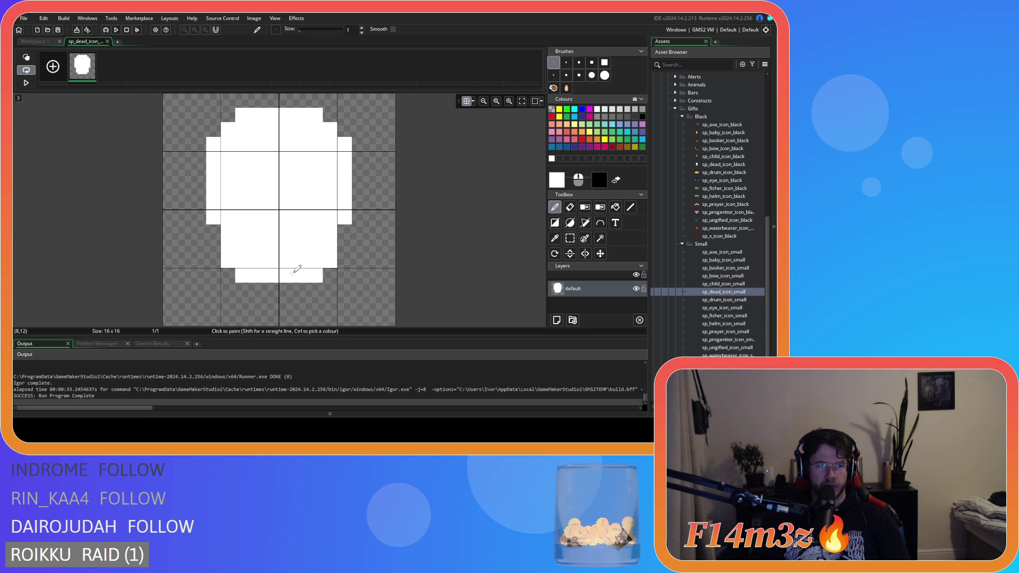
click(234, 275)
key(ctrl+z)
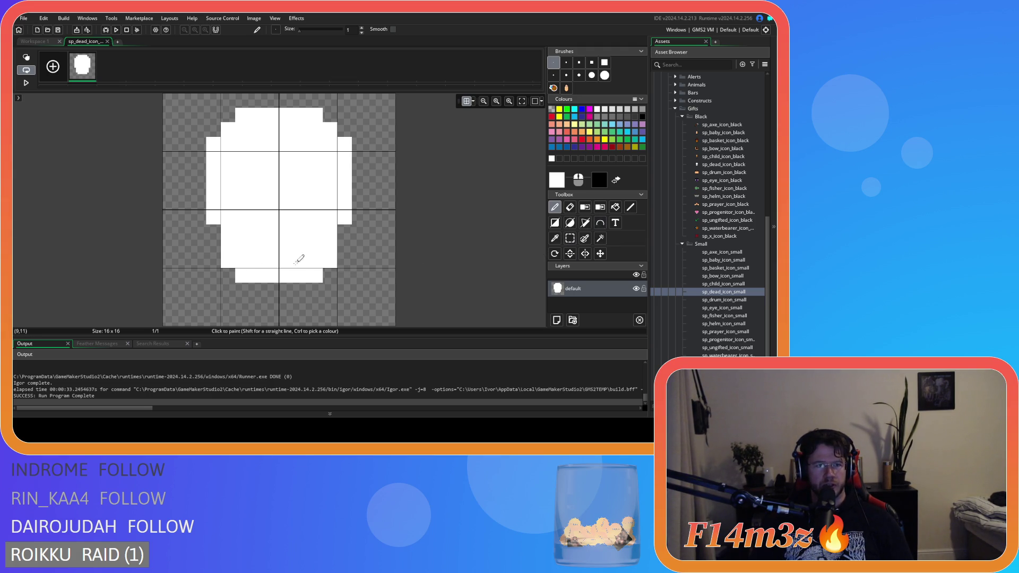
Erase the jaw's lower-left and lower-right edge pixels to narrow it, restoring the left-edge pixel at (4,9).
key(e)
click(243, 275)
click(228, 260)
click(229, 245)
click(229, 234)
drag(330, 240, 315, 275)
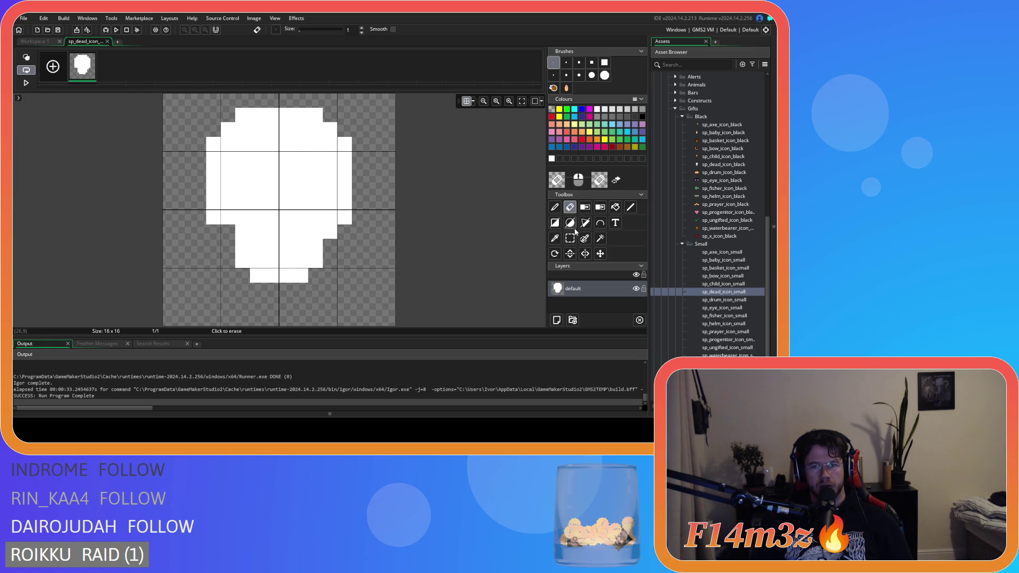
key(p)
click(227, 228)
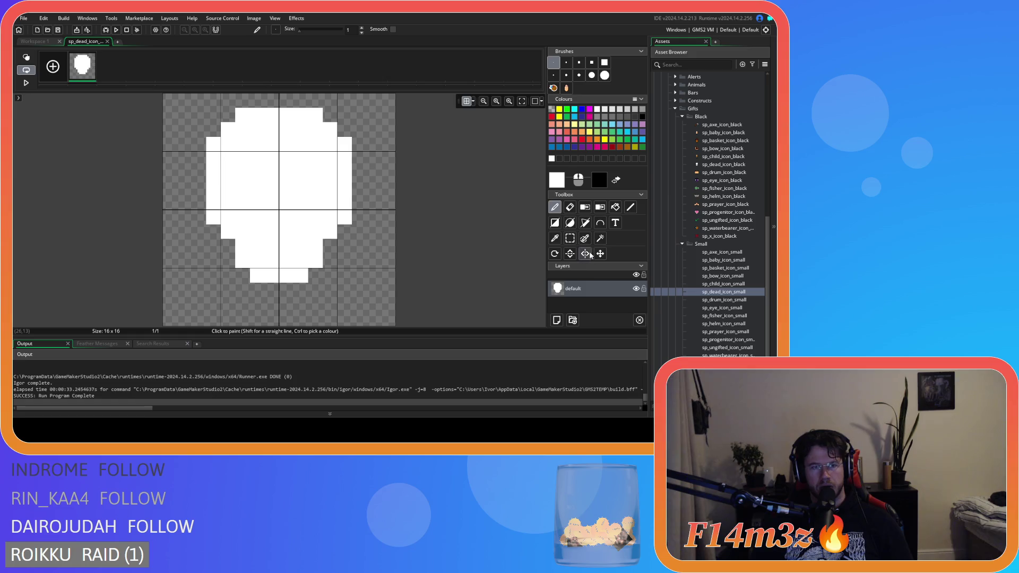
Select the whole skull and shift it one pixel down.
click(570, 239)
mouse_move(189, 121)
mouse_down()
mouse_move(212, 218)
mouse_move(396, 287)
mouse_move(396, 298)
mouse_up()
drag(287, 212, 294, 232)
key(Left)
key(Escape)
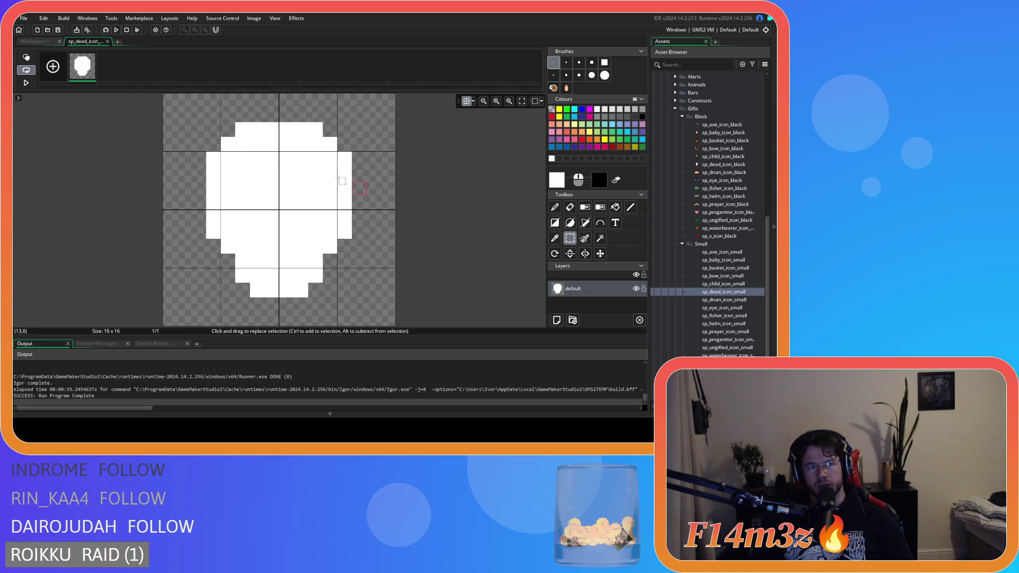
Open sp_axe_icon_small, sp_baby_icon_small, sp_basket_icon_small and sp_bow_icon_small in turn from Workspace 1.
click(37, 42)
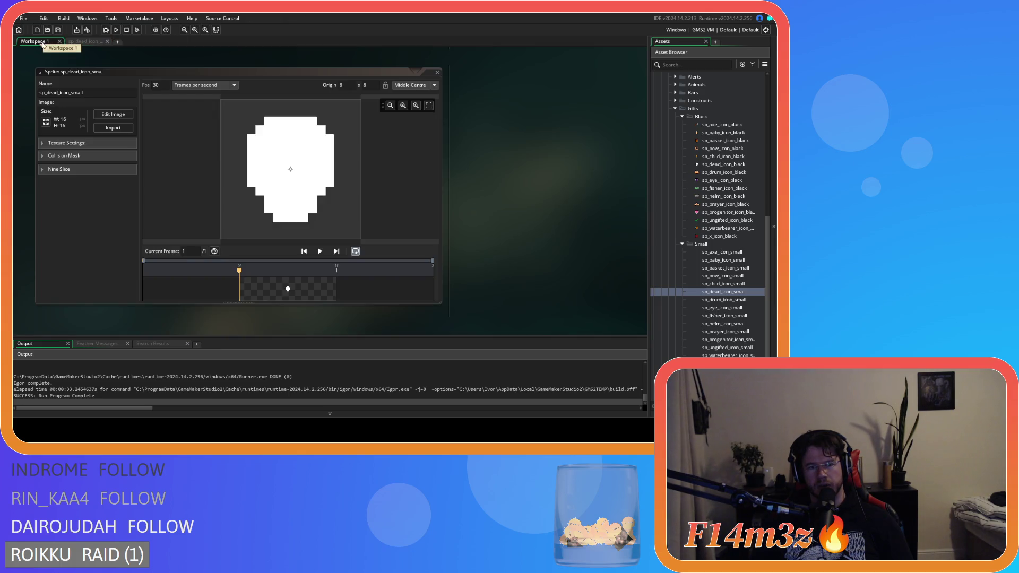
click(88, 41)
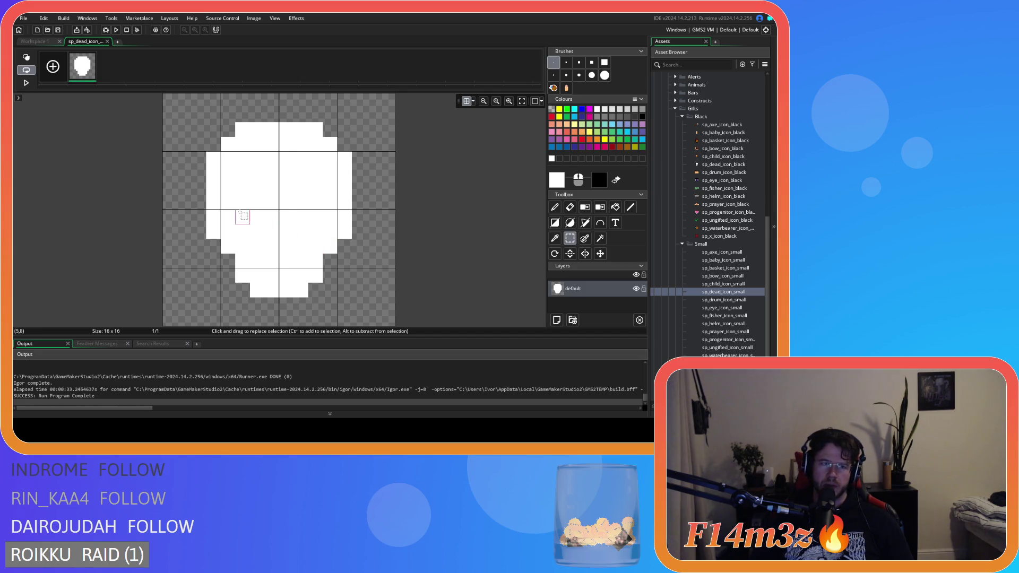
double_click(722, 253)
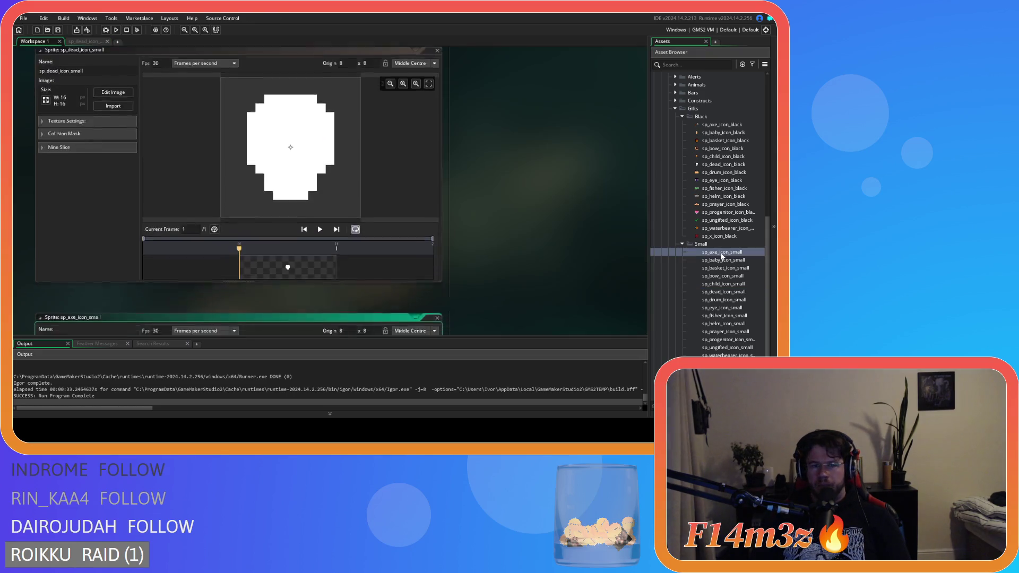
double_click(723, 260)
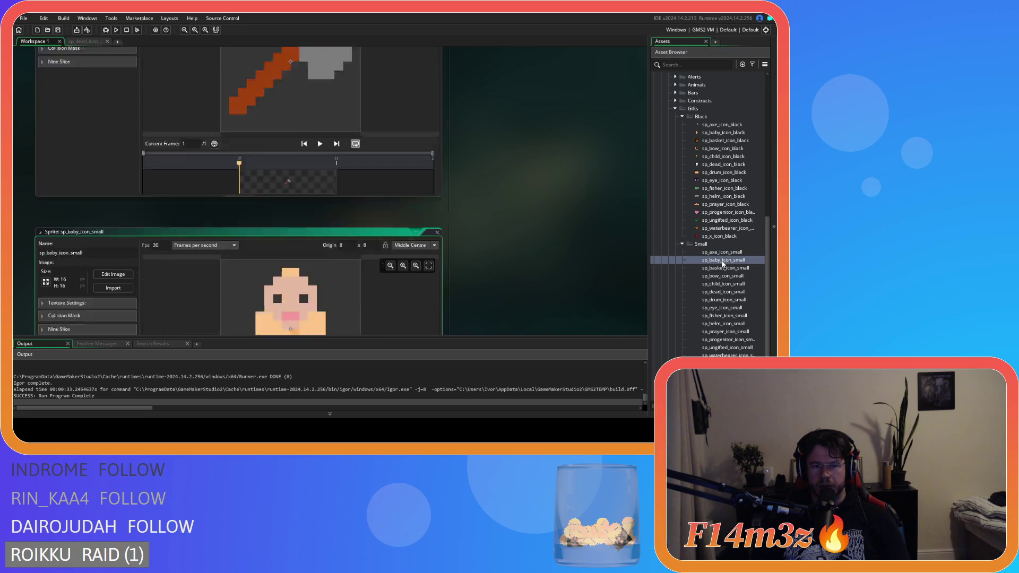
double_click(724, 268)
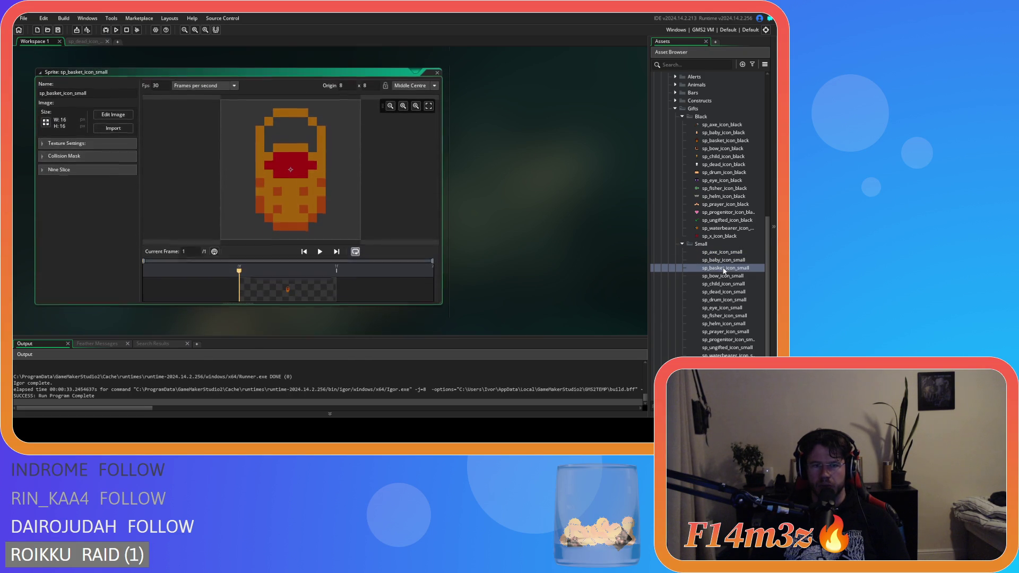
double_click(726, 277)
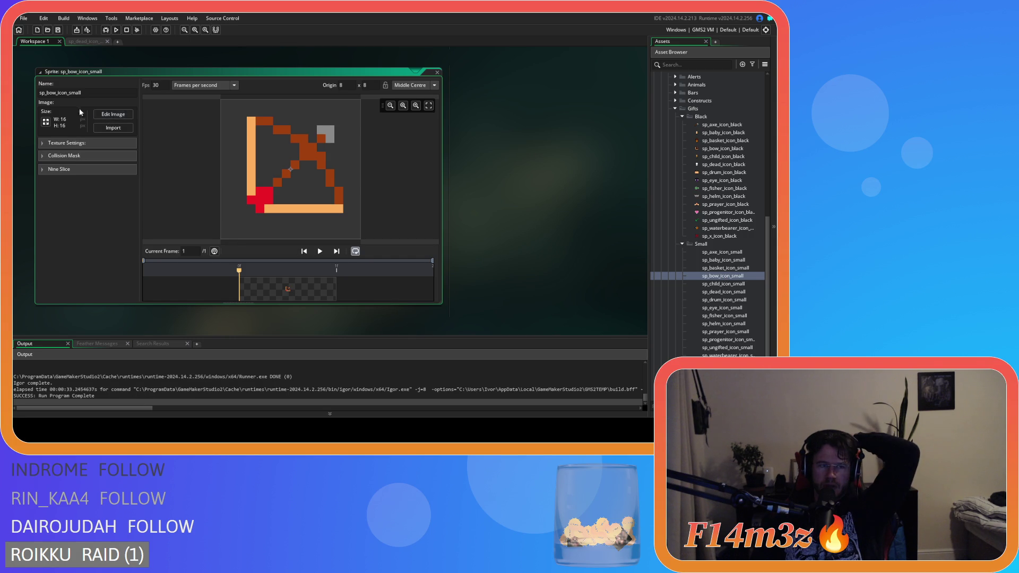
Compare the bow sprite's pixel editor with its workspace preview and the dead icon sprite.
click(113, 114)
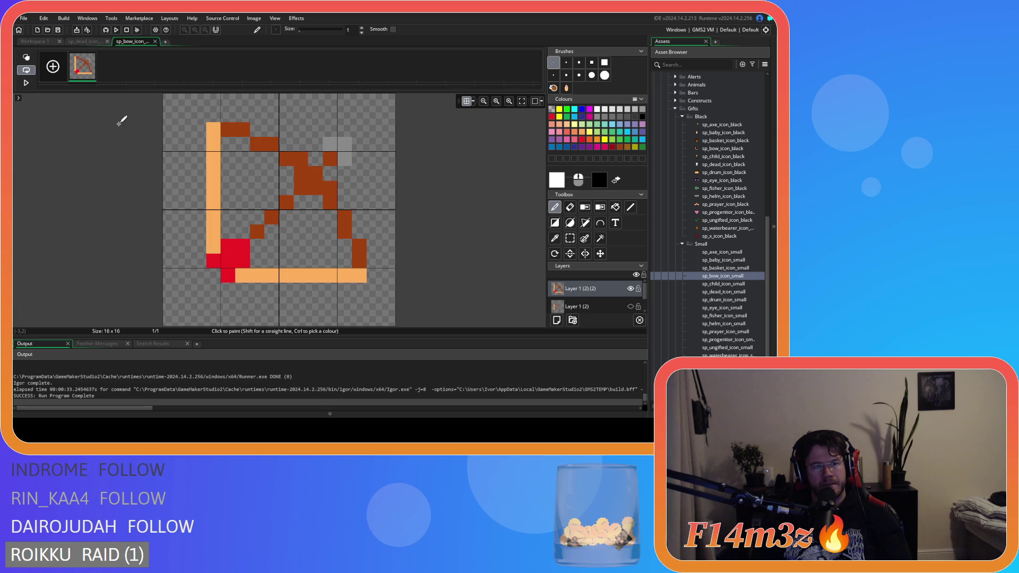
click(44, 41)
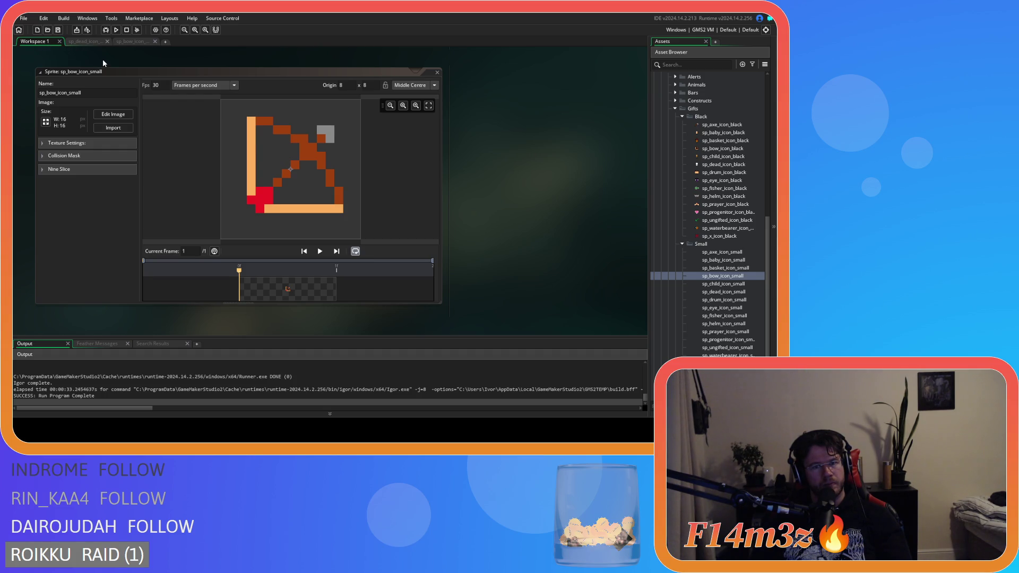
click(133, 42)
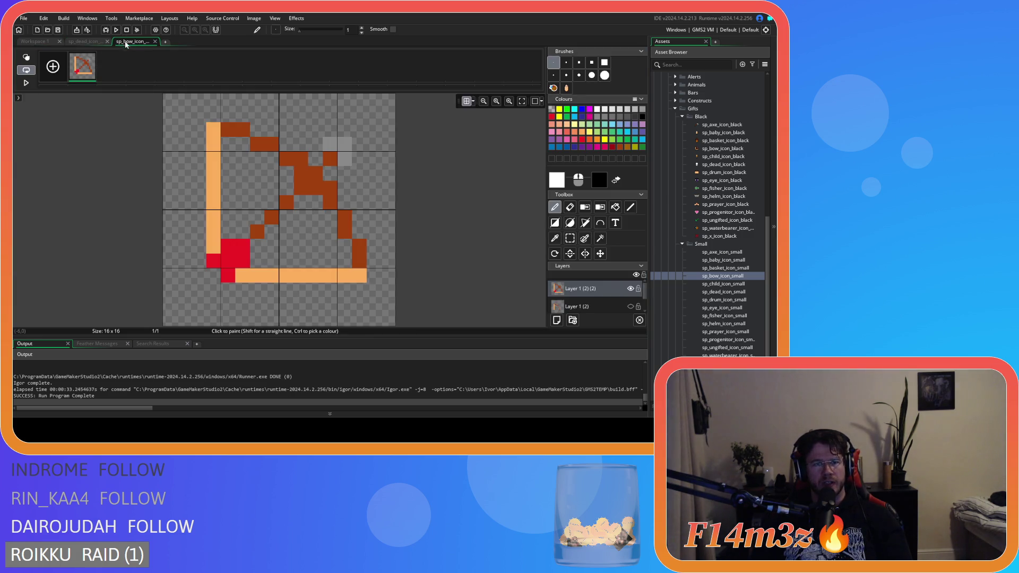
click(570, 239)
click(155, 42)
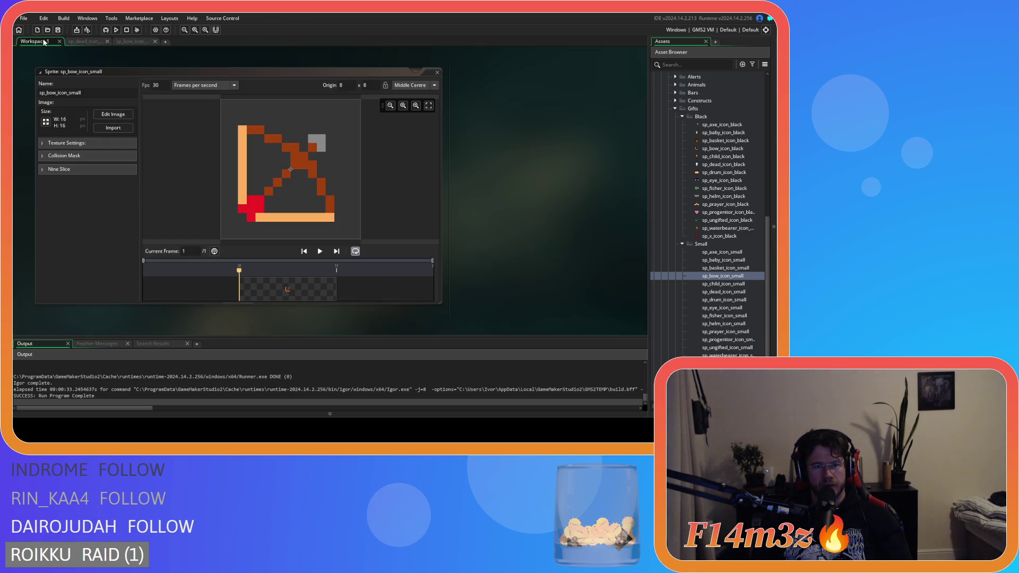
click(82, 40)
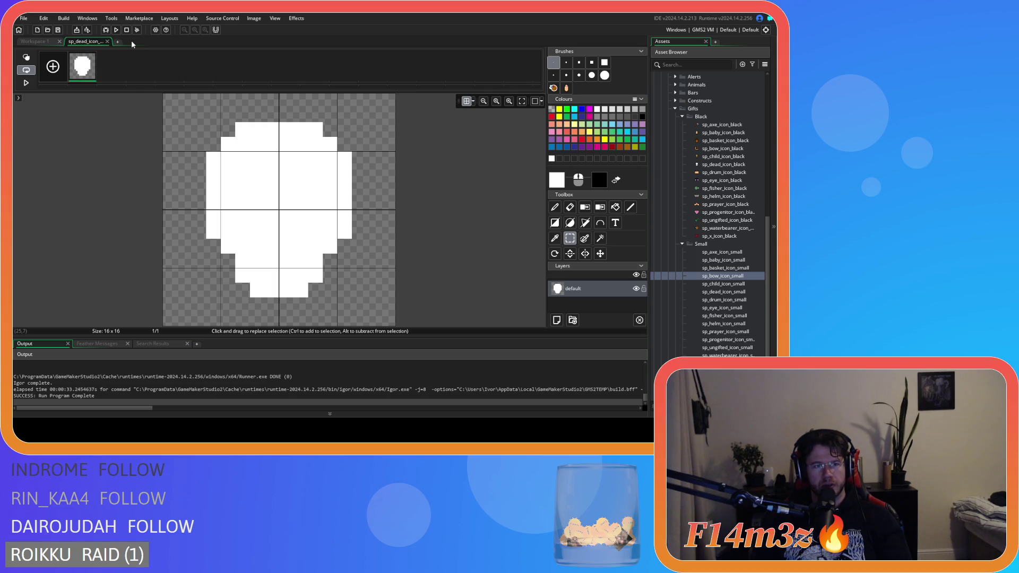
click(39, 41)
click(109, 116)
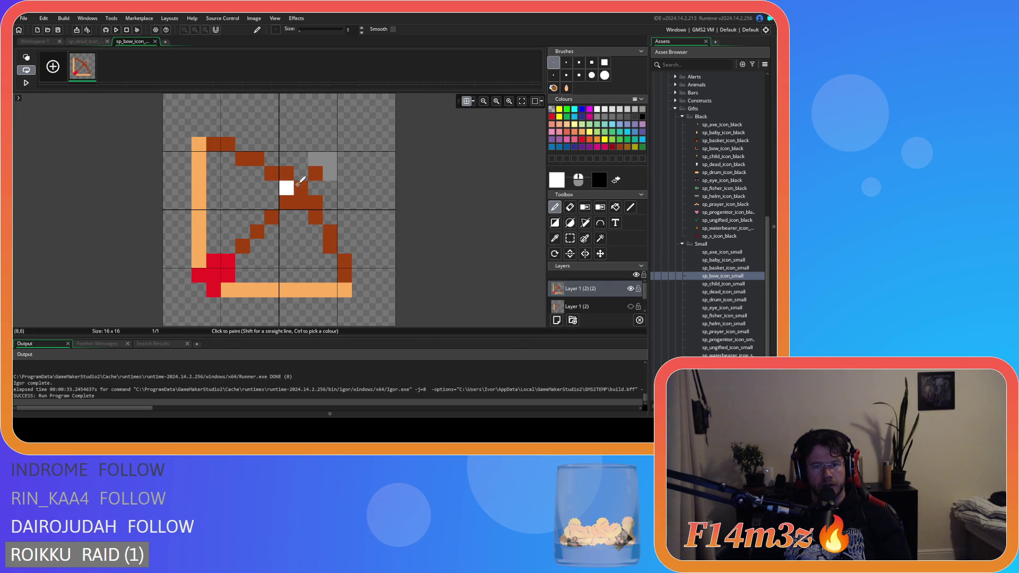
click(600, 253)
click(84, 41)
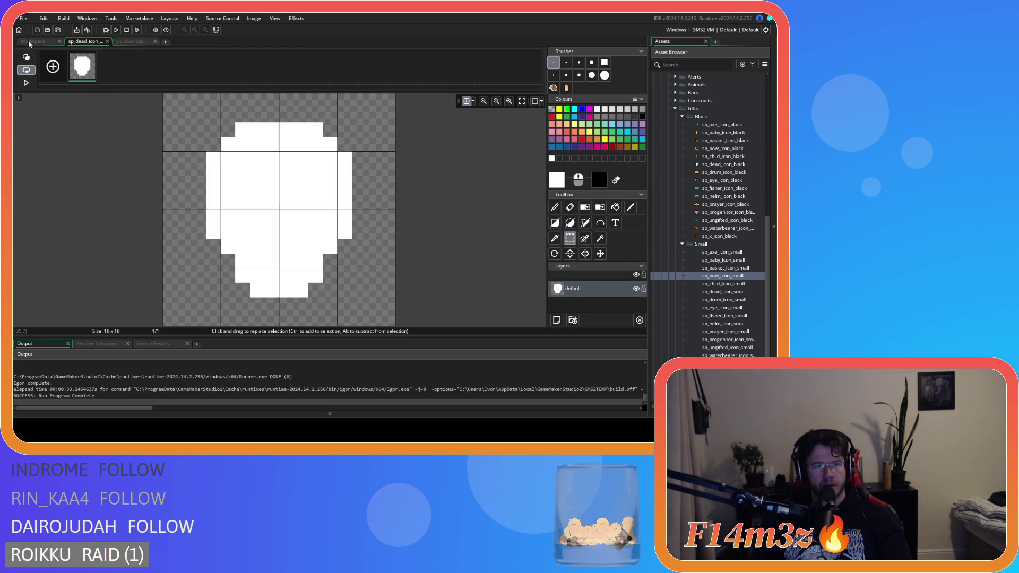
click(29, 41)
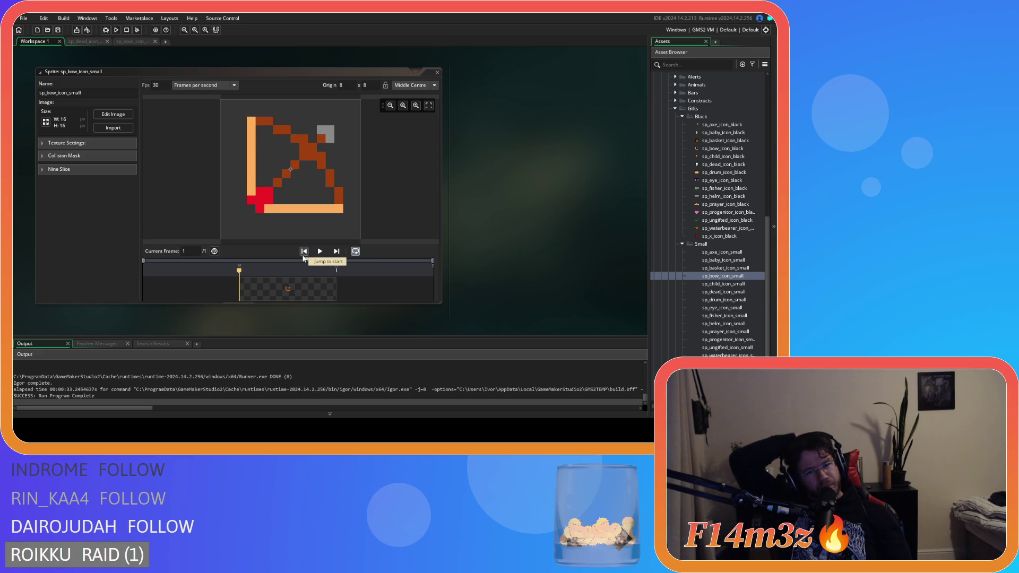
click(113, 114)
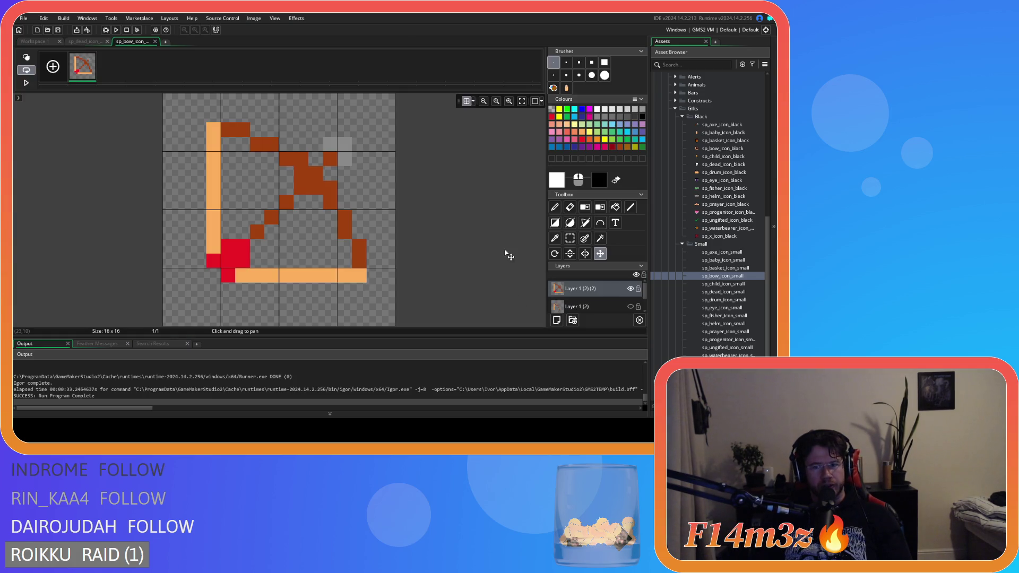
Extend the brown limbs, shift the left orange string one pixel left and the red tip down-left.
click(555, 208)
click(359, 276)
click(213, 130)
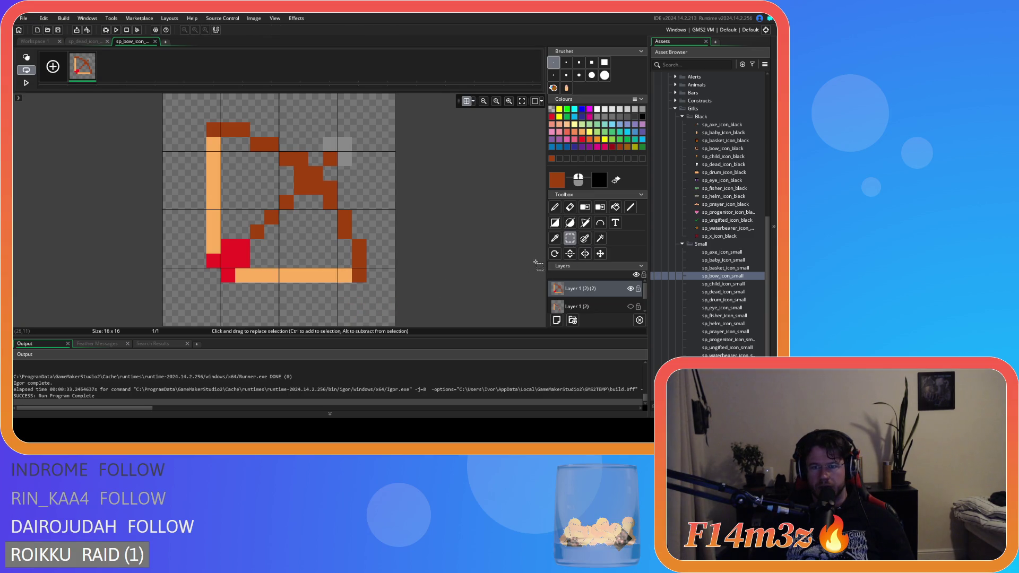
key(s)
mouse_move(237, 270)
mouse_down()
mouse_move(337, 280)
mouse_move(253, 281)
mouse_move(277, 297)
mouse_up()
key(m)
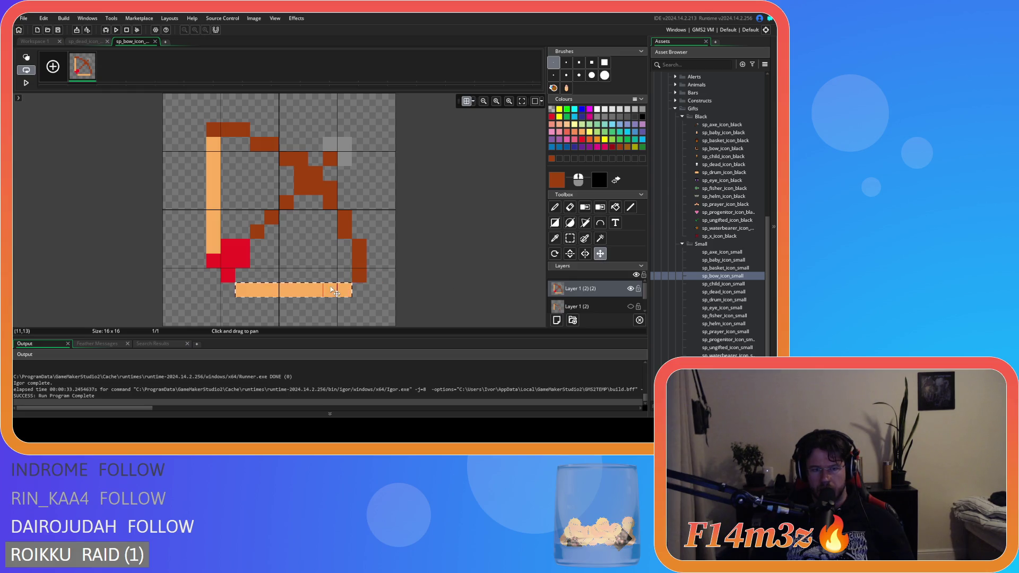
key(s)
mouse_move(214, 249)
mouse_down()
mouse_move(212, 139)
mouse_move(199, 140)
mouse_up()
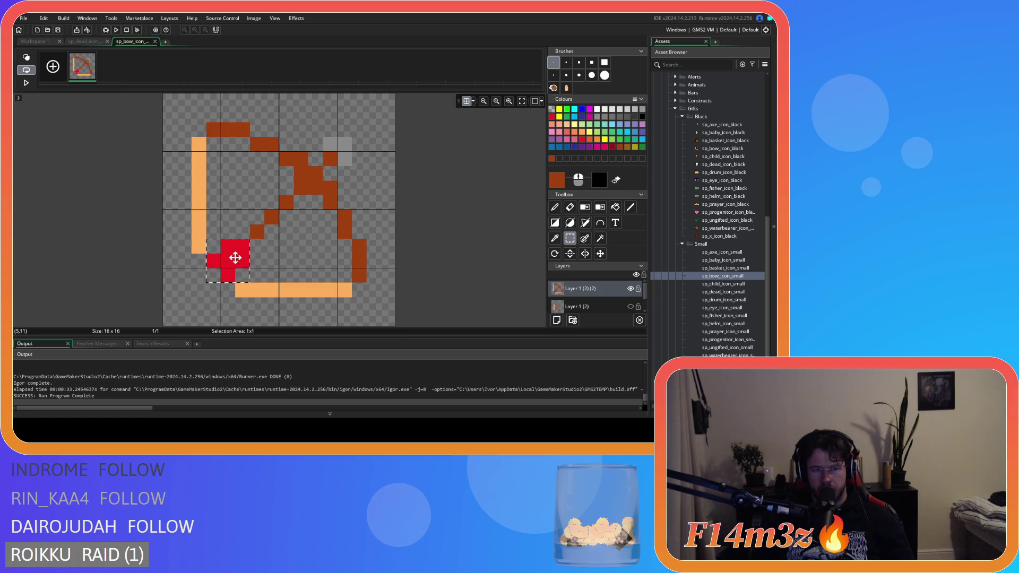
drag(234, 255, 220, 270)
click(308, 264)
Add brown pixels on the bow's diagonal and bottom-right and extend the orange bottom line left.
click(555, 207)
click(244, 245)
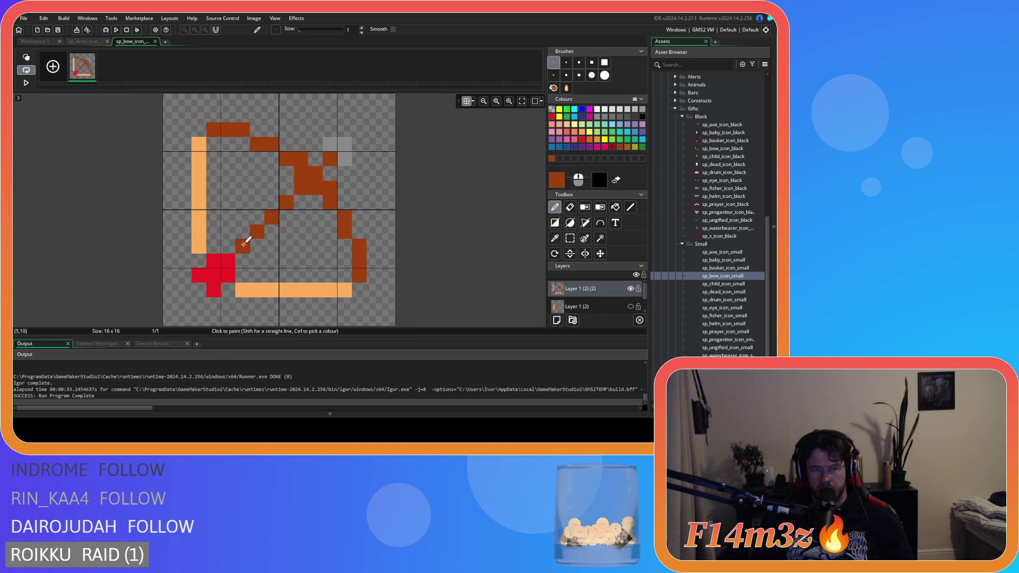
ctrl+click(199, 237)
click(228, 289)
ctrl+click(359, 268)
click(359, 291)
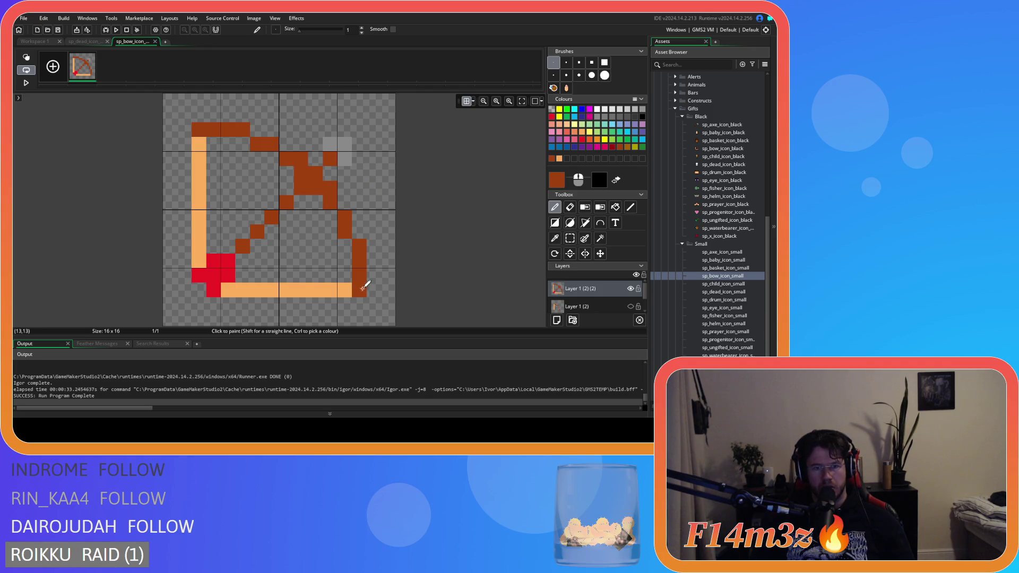
Paint brown pixels on the top and lower-right limbs, checking the bow preview in the workspace.
click(82, 41)
click(37, 41)
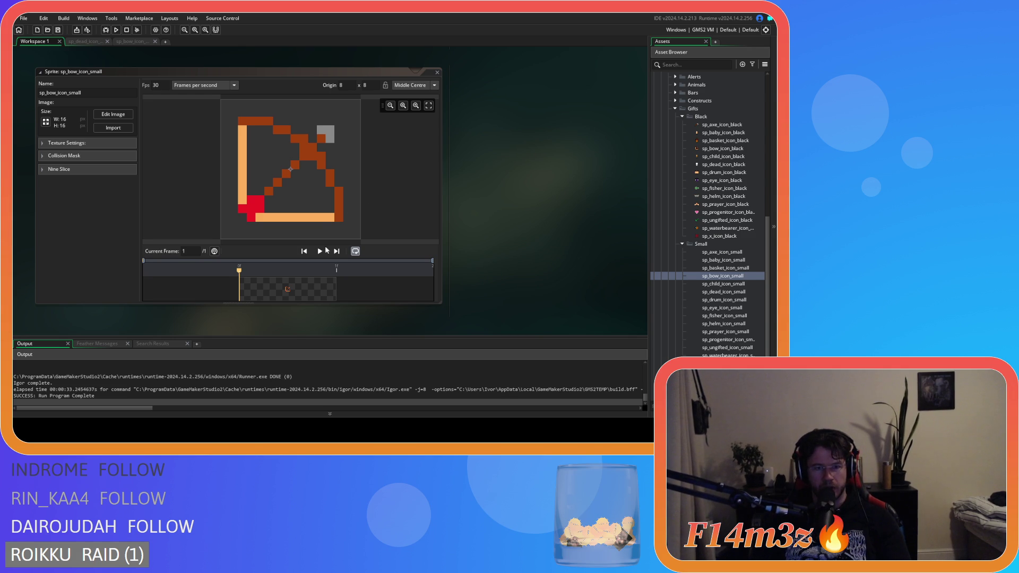
click(84, 42)
click(142, 42)
click(243, 143)
click(344, 246)
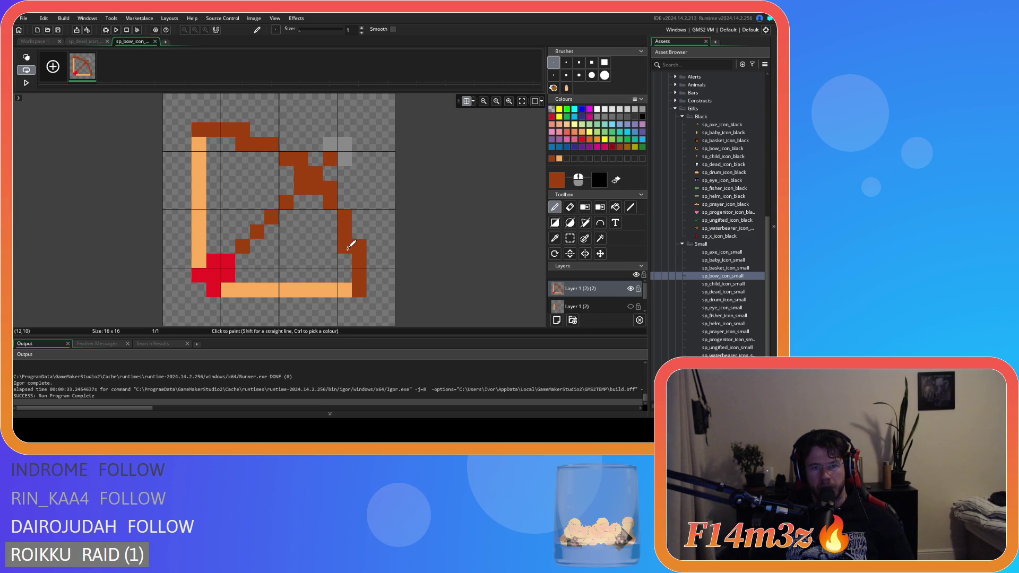
click(570, 207)
click(242, 130)
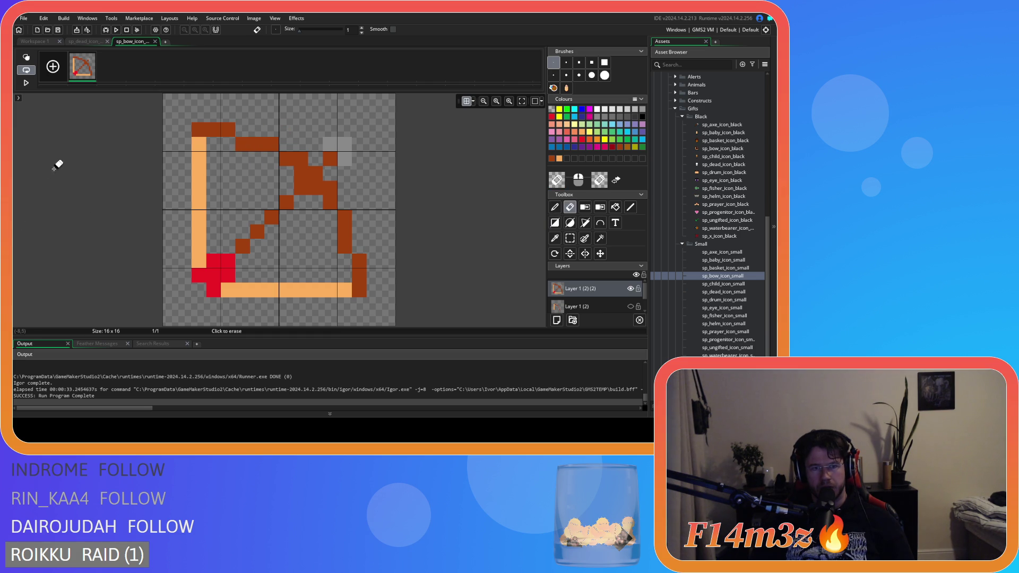
key(ctrl+z)
key(ctrl+z)
key(ctrl+z)
key(ctrl+z)
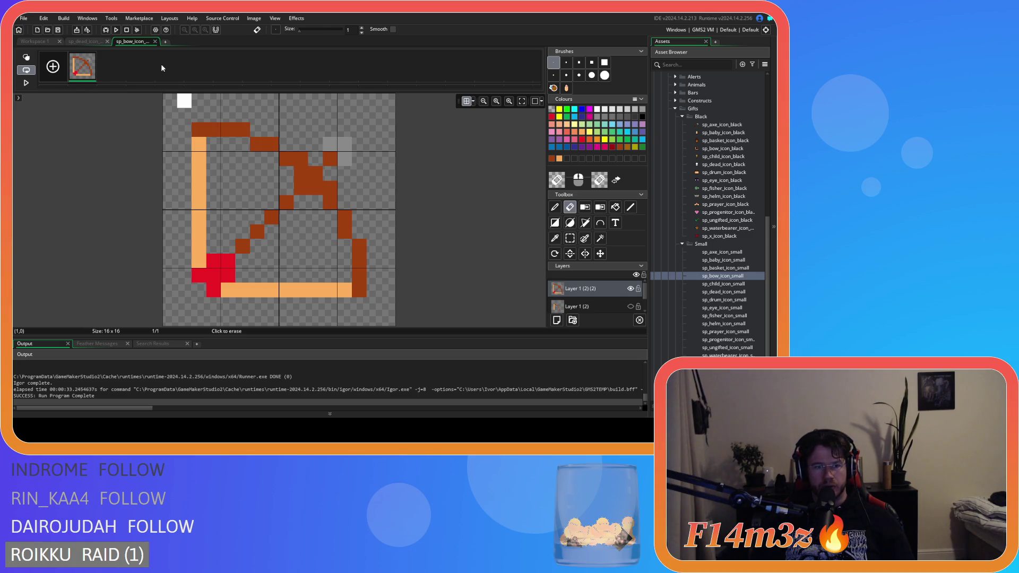
click(84, 41)
click(46, 41)
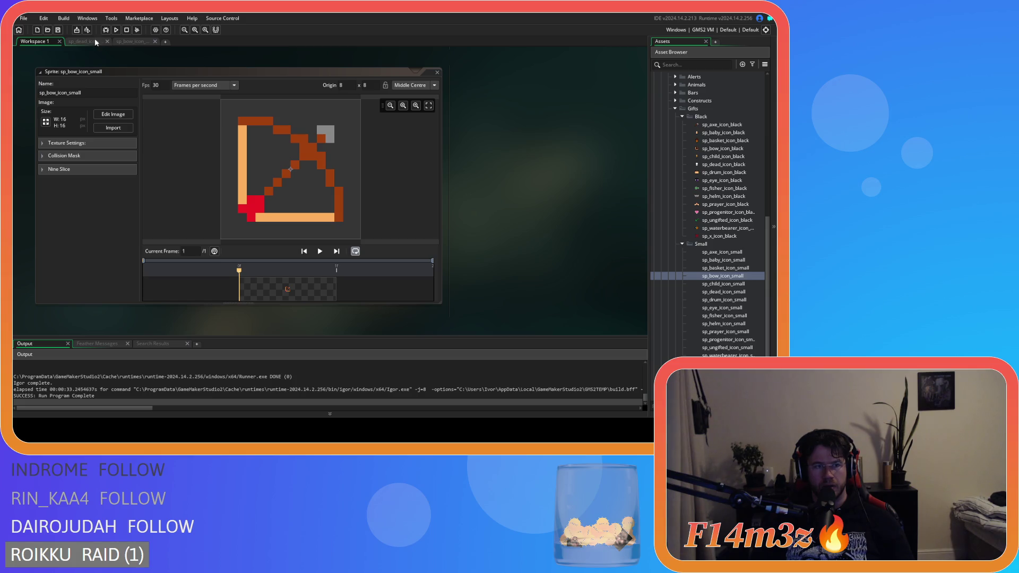
click(130, 41)
Move the white shape's lower half down one pixel and fill the gap row, adding a bottom pixel.
click(155, 41)
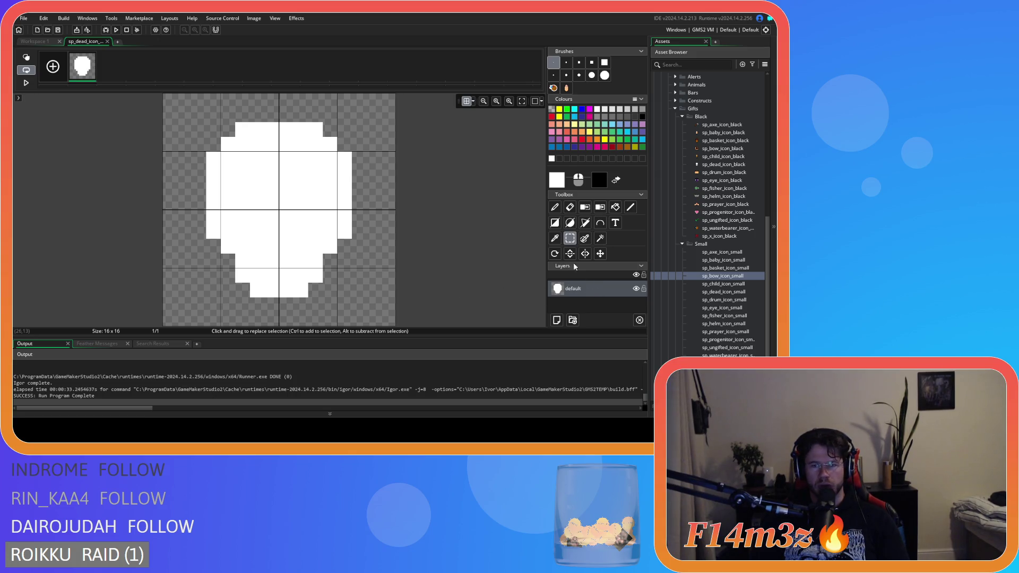
mouse_move(191, 314)
mouse_down()
mouse_move(371, 255)
mouse_move(382, 239)
mouse_up()
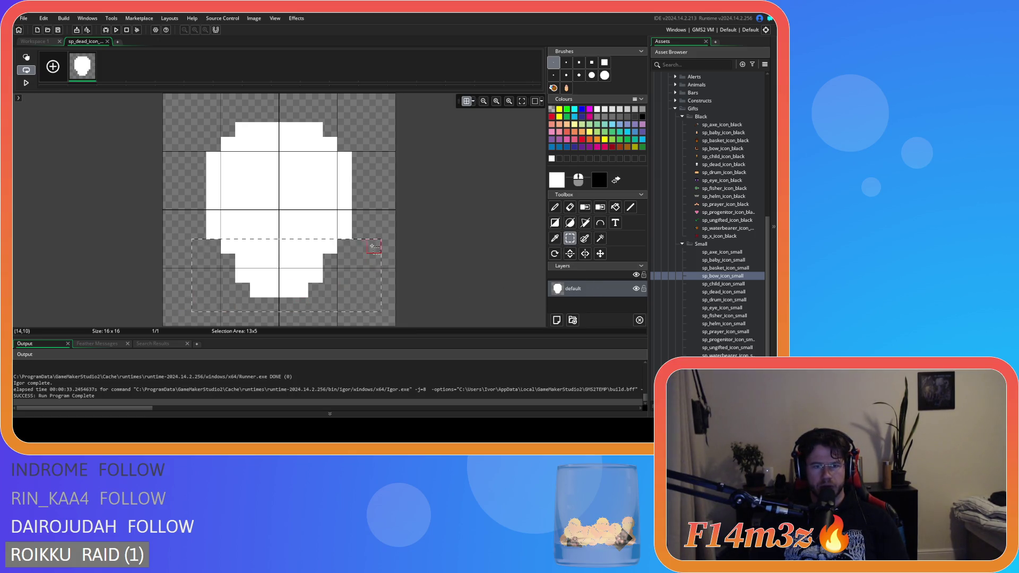
drag(296, 254, 296, 269)
click(402, 232)
click(555, 207)
drag(228, 246, 335, 247)
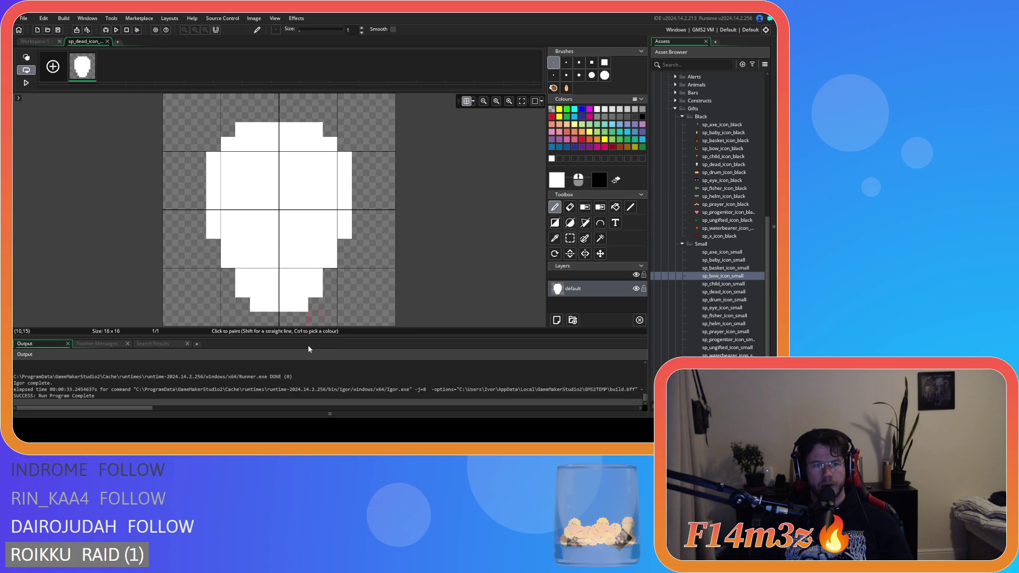
click(315, 318)
Shift the whole white shape up one pixel.
scroll(321, 298, up, 1)
click(571, 238)
drag(163, 108, 337, 295)
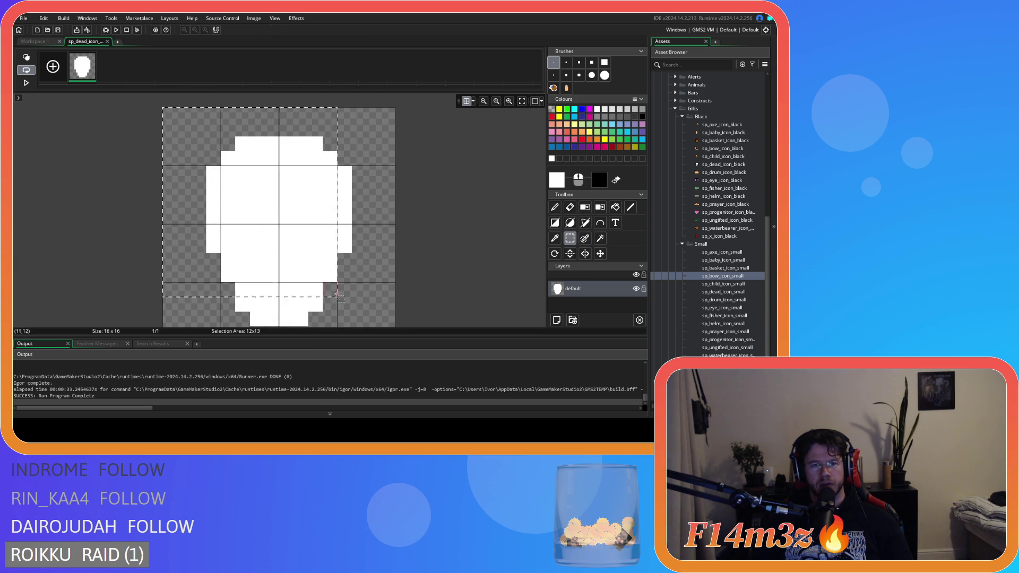
click(600, 253)
drag(293, 205, 292, 191)
Move the shape's lower part down another pixel and fill the new gap row in white.
scroll(457, 231, down, 2)
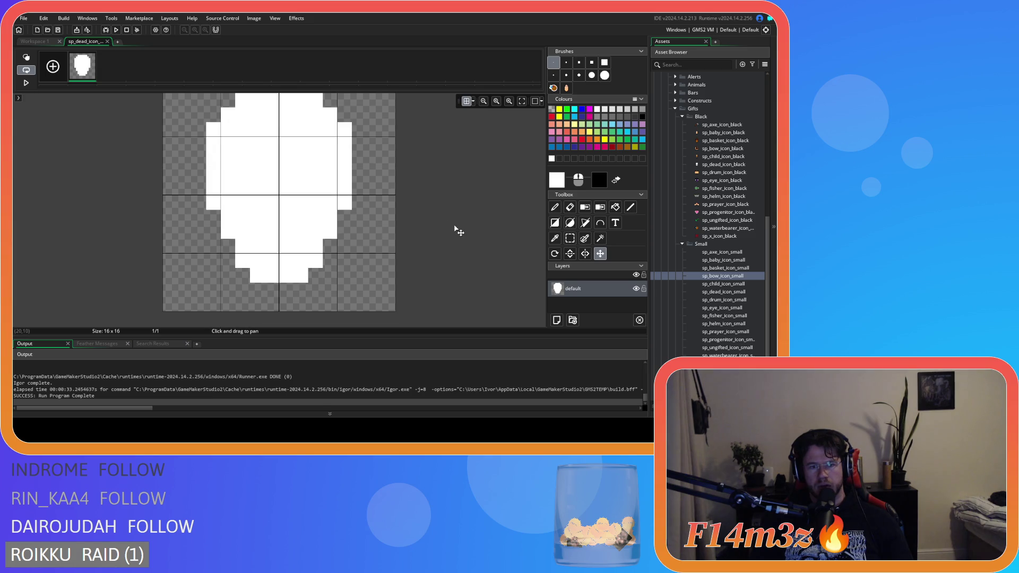
scroll(458, 230, up, 2)
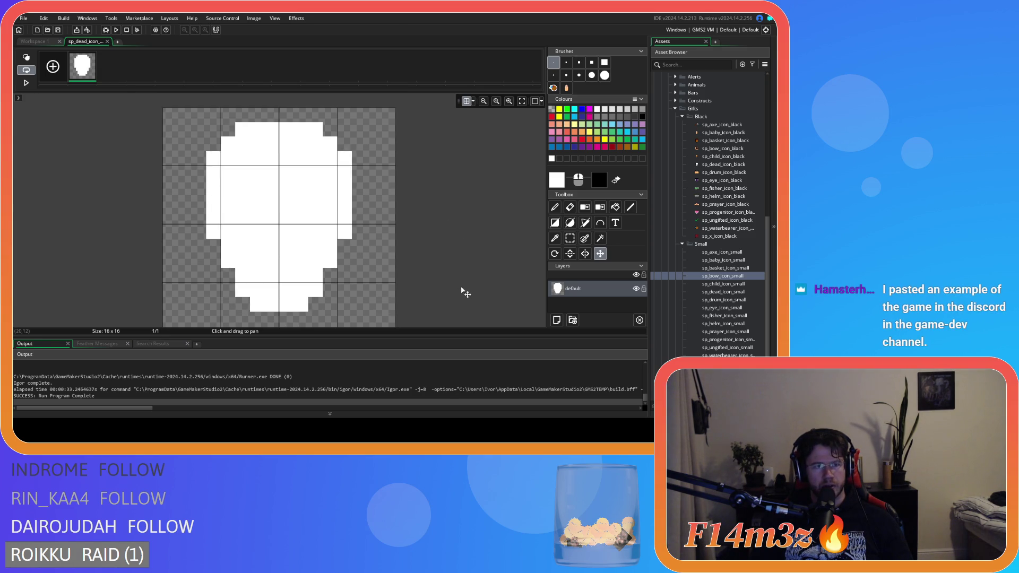
click(570, 239)
drag(162, 224, 381, 313)
drag(285, 258, 285, 273)
key(Escape)
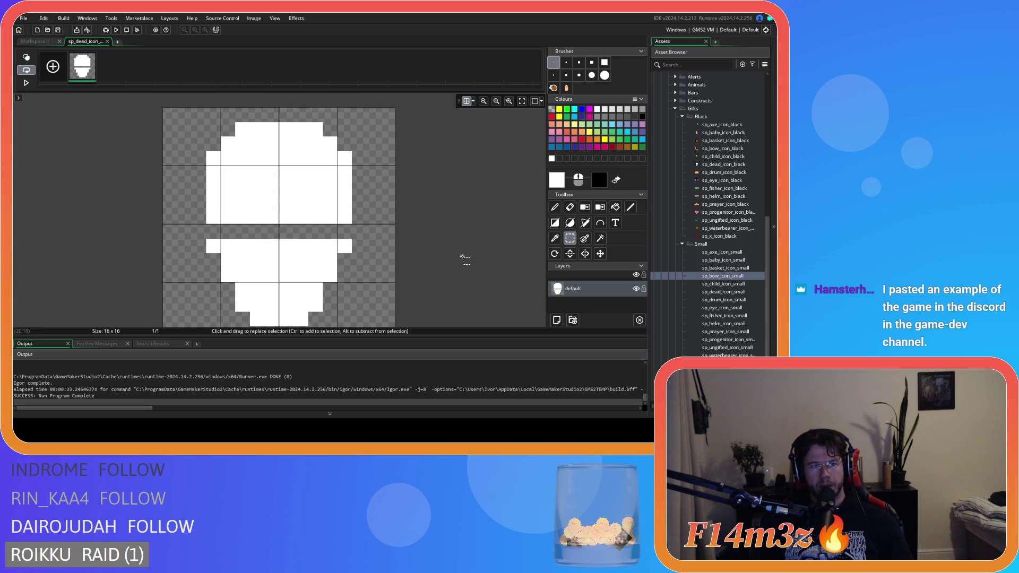
key(p)
drag(228, 232, 348, 232)
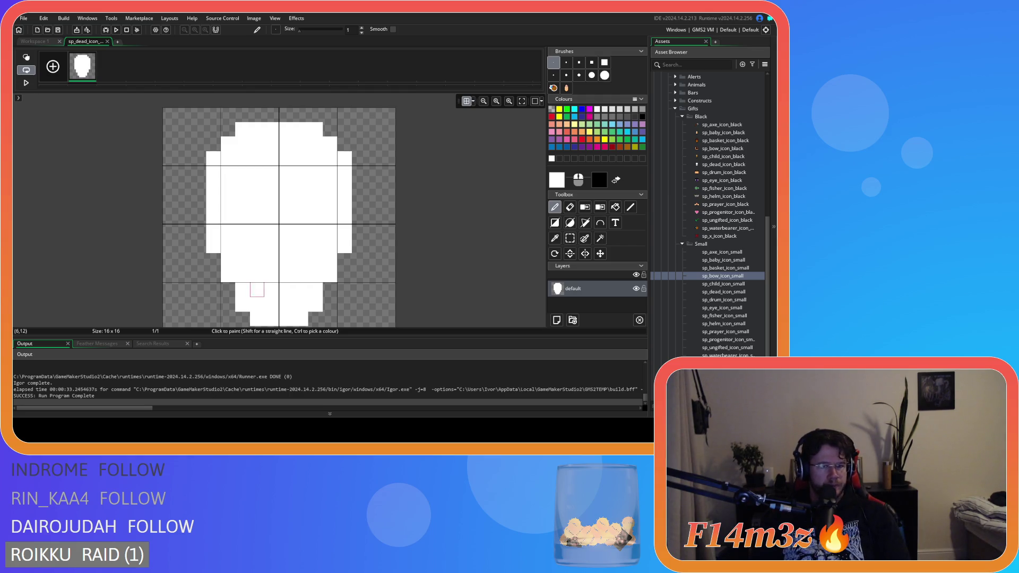
Paint white pixels along the small skull's left and lower edges with the Pencil.
scroll(271, 173, down, 1)
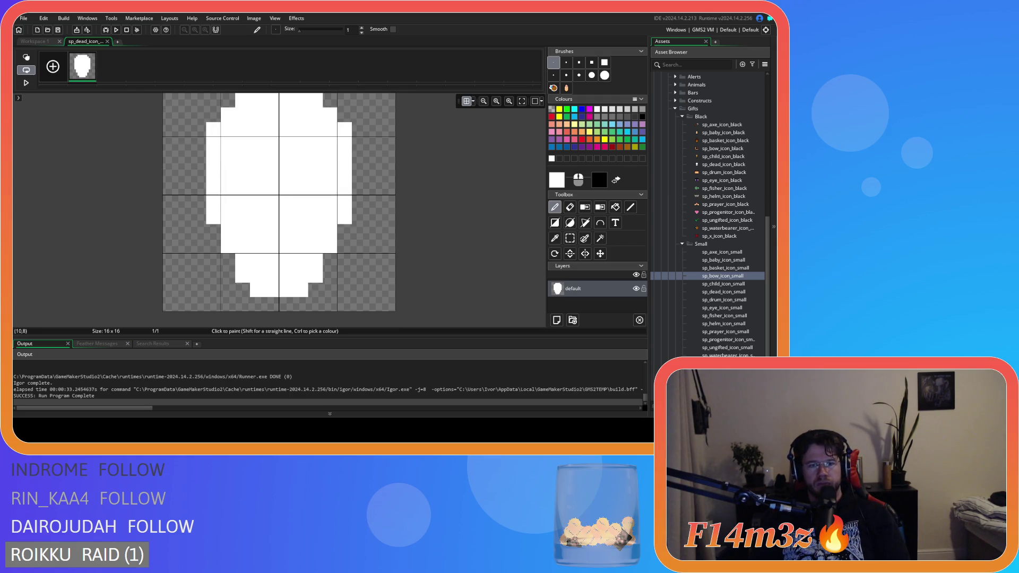
scroll(374, 188, down, 1)
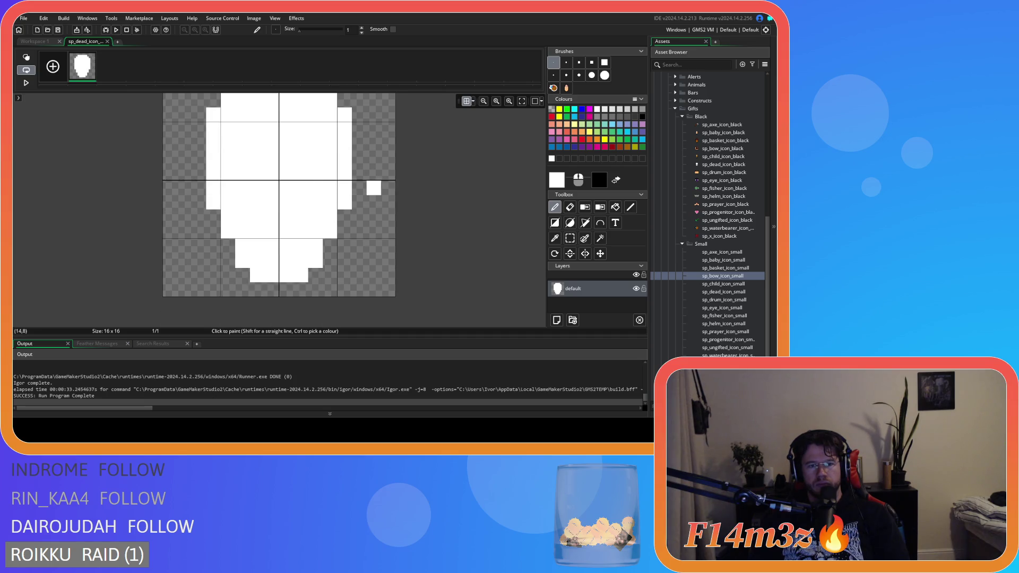
scroll(374, 188, up, 5)
scroll(374, 188, down, 2)
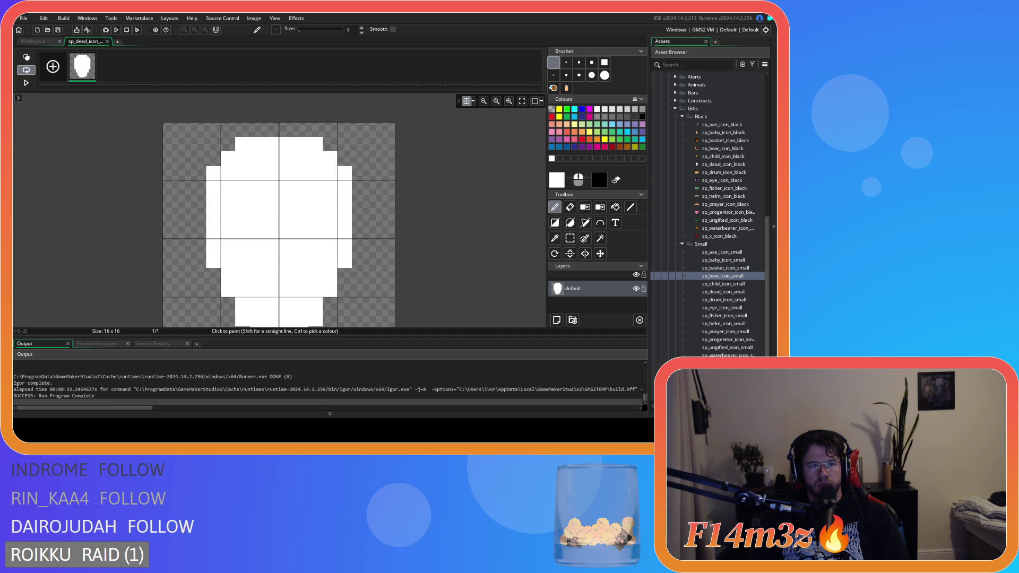
drag(199, 246, 213, 159)
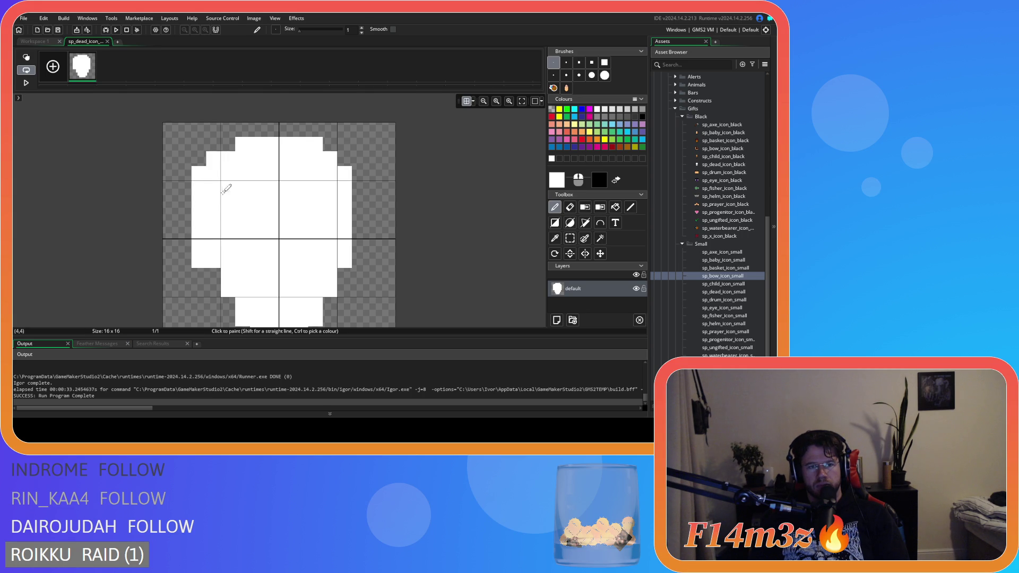
scroll(361, 256, down, 2)
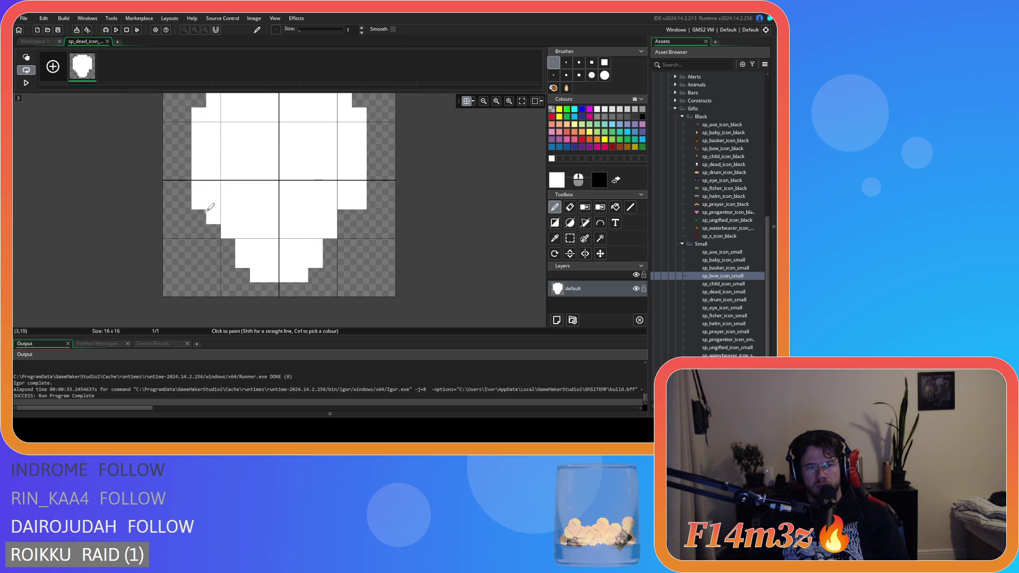
drag(329, 237, 257, 269)
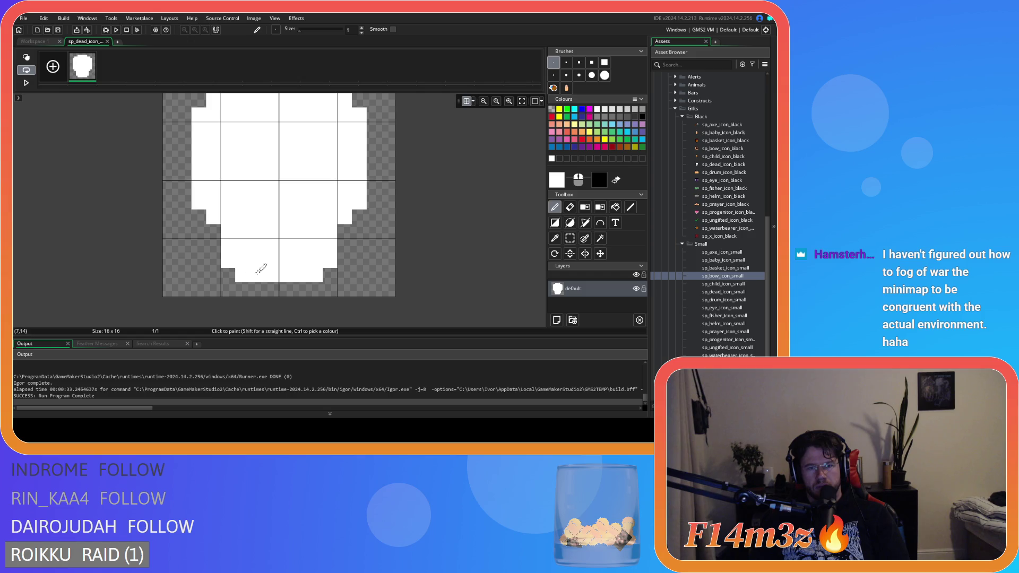
click(214, 240)
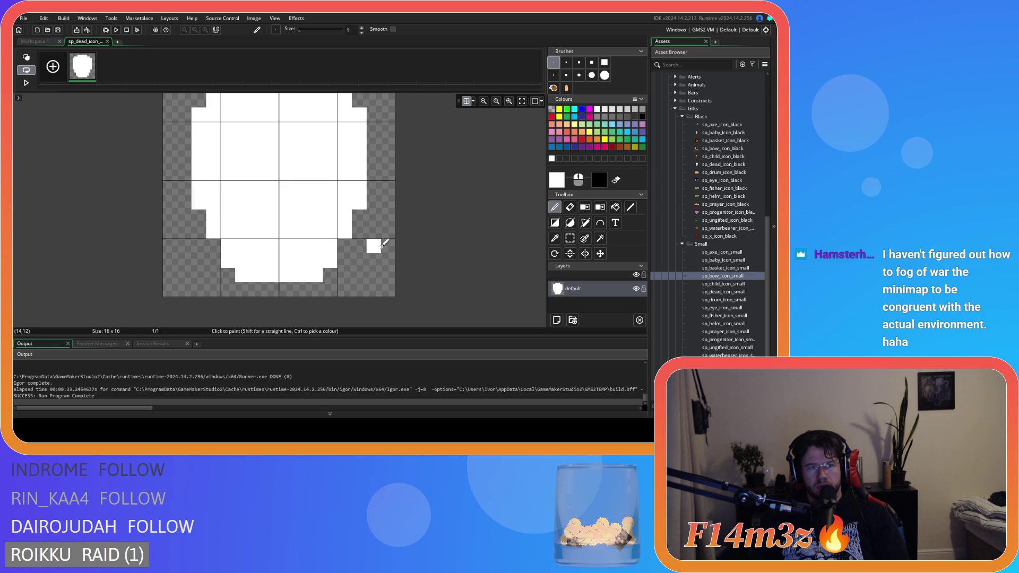
Open the sp_dead_icon_black skull sprite from the Asset Browser for reference.
scroll(380, 242, up, 2)
scroll(427, 206, down, 1)
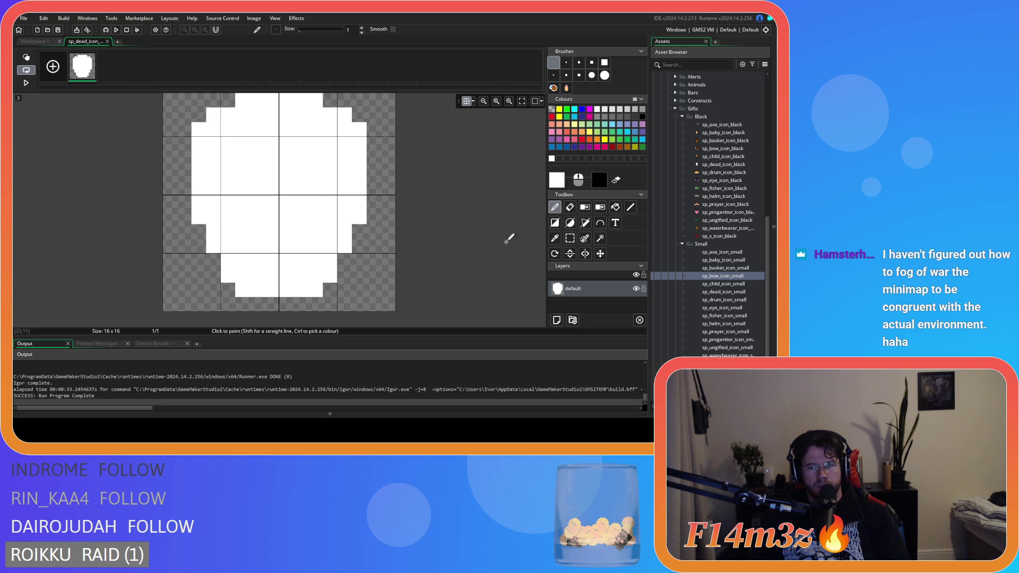
click(736, 165)
double_click(736, 165)
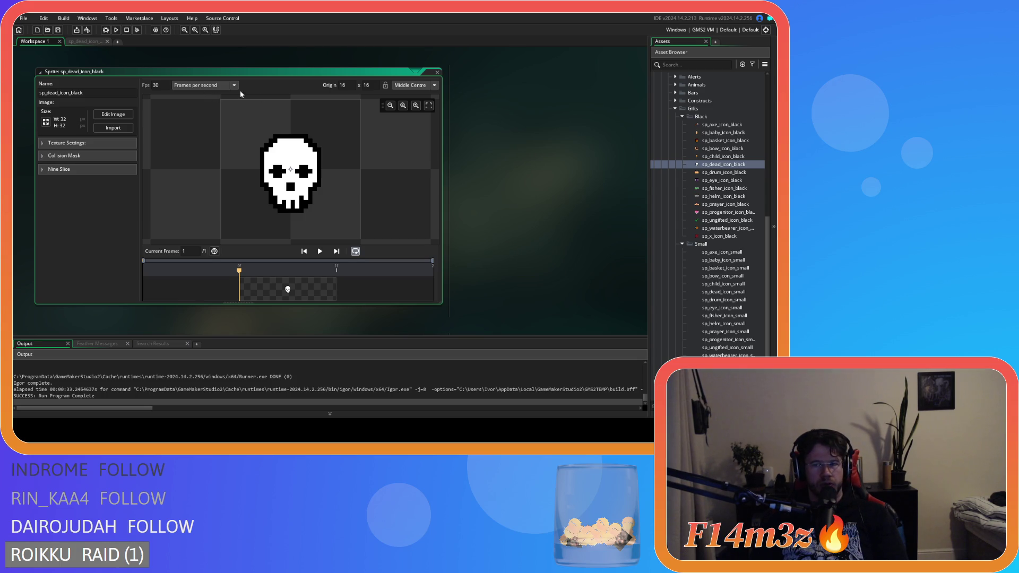
Erase the small skull's top-left and top-right corner pixels in its image editor.
scroll(492, 208, down, 2)
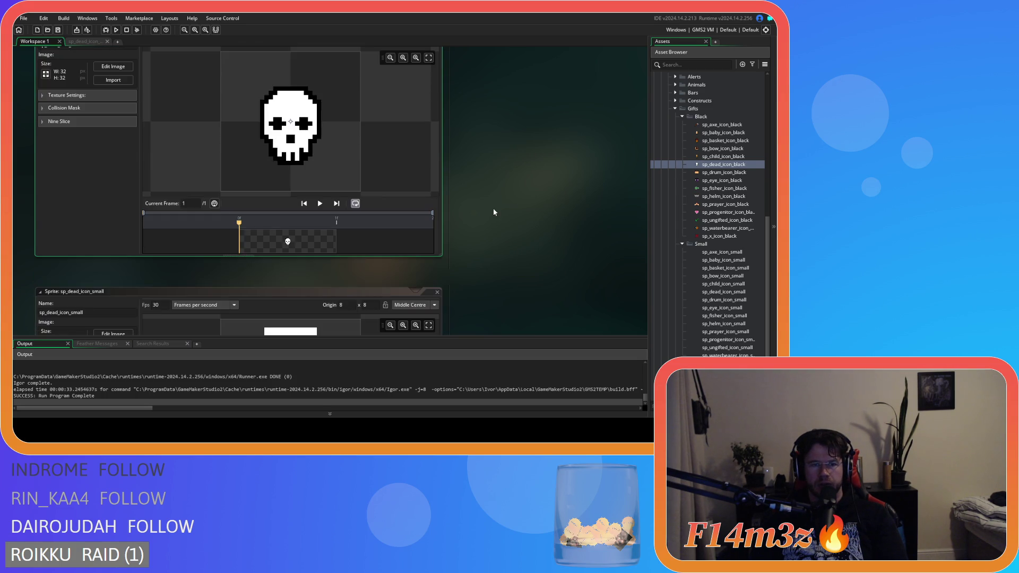
scroll(492, 208, down, 3)
scroll(505, 207, down, 3)
scroll(531, 210, up, 2)
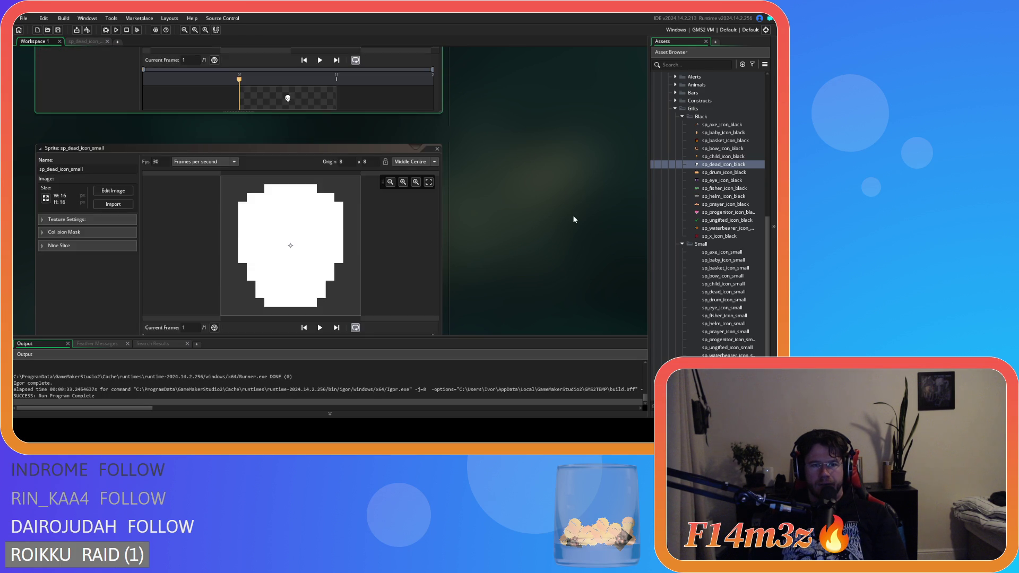
click(108, 191)
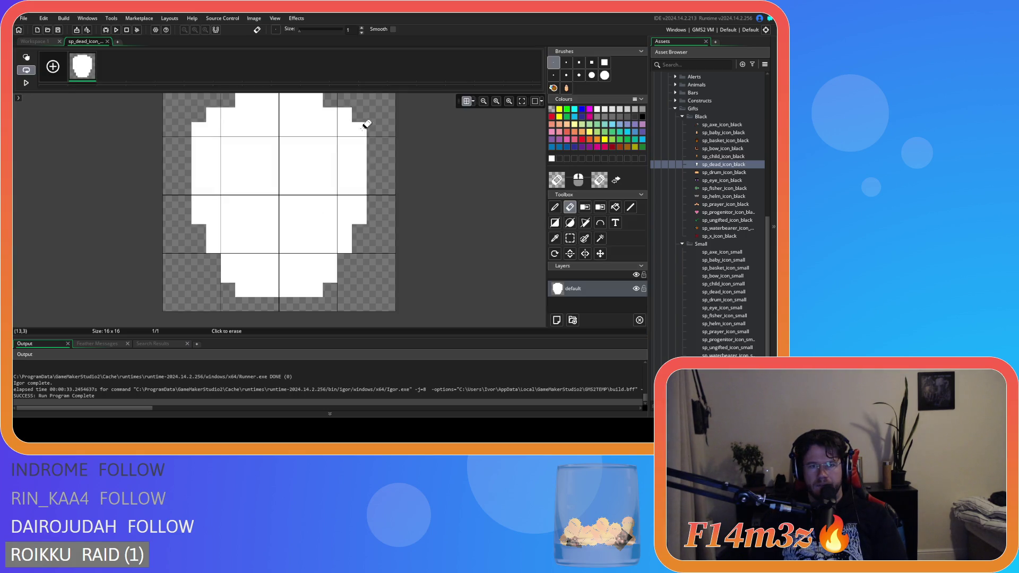
scroll(474, 174, up, 1)
click(345, 158)
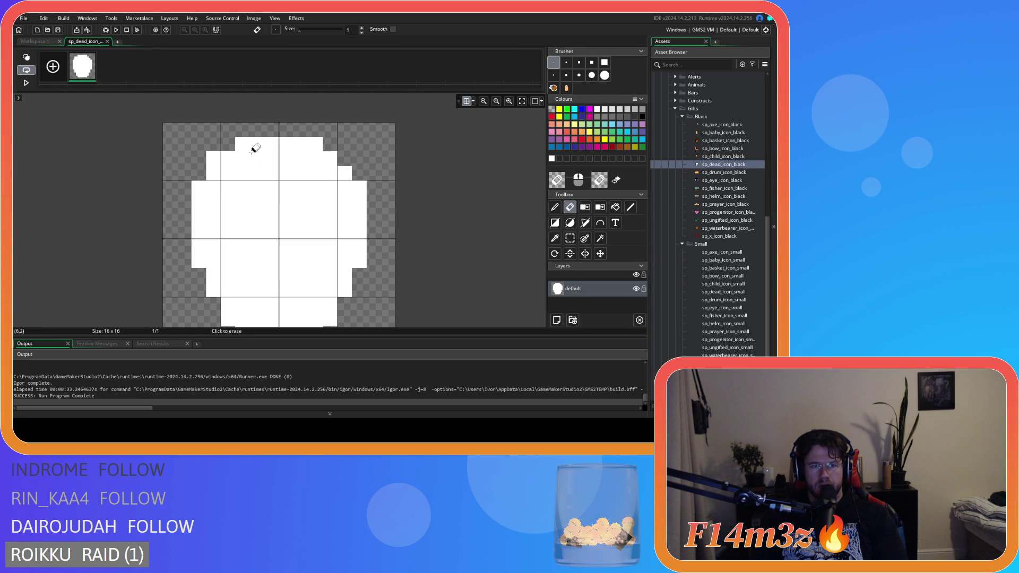
click(213, 158)
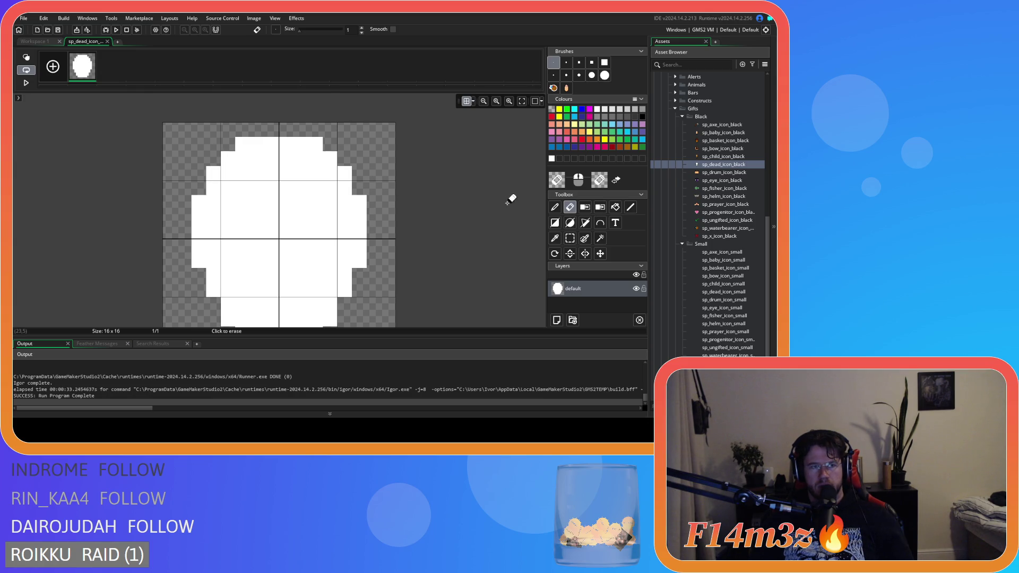
key(ctrl+z)
key(ctrl+z)
key(ctrl+y)
key(ctrl+y)
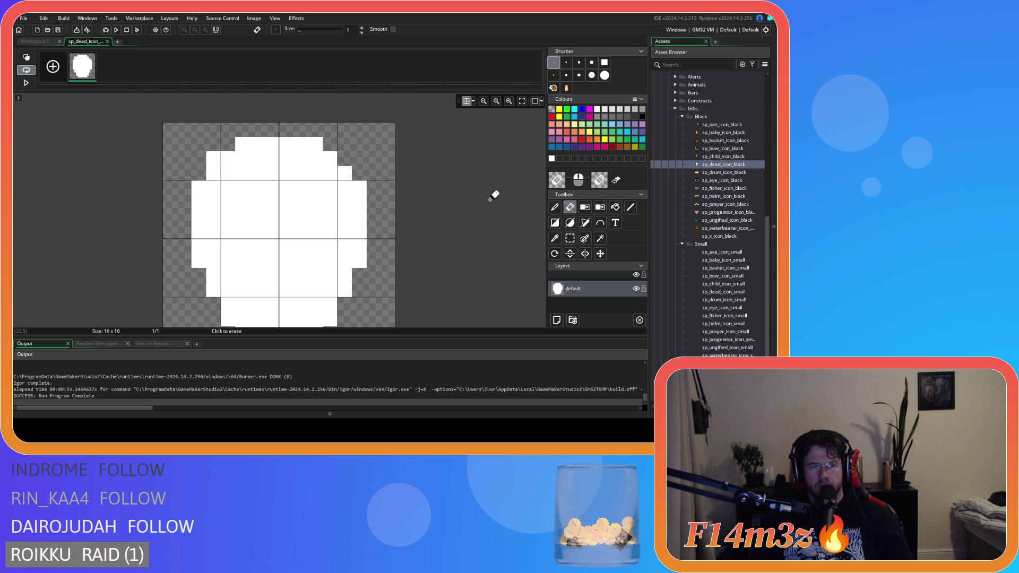
Compare the rounded small skull against the black skull sprite in the workspace.
click(30, 43)
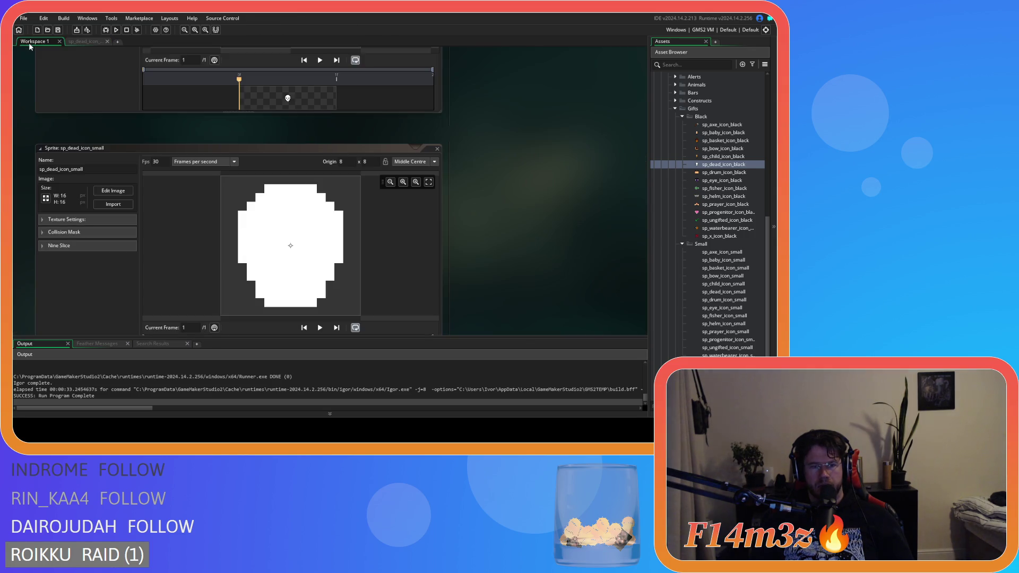
click(88, 41)
scroll(367, 276, down, 1)
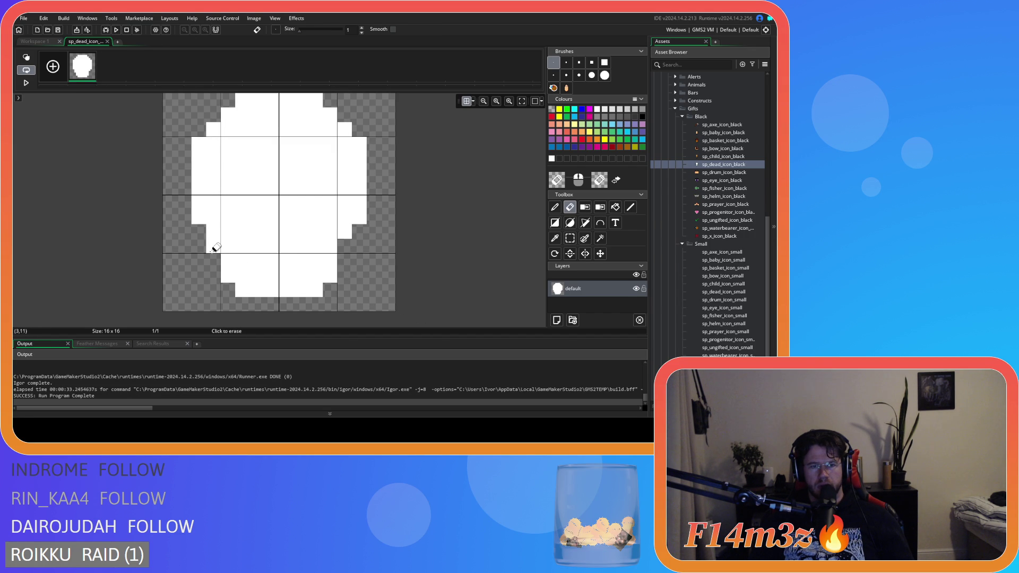
click(39, 42)
scroll(553, 213, up, 2)
scroll(552, 209, up, 1)
scroll(551, 212, down, 3)
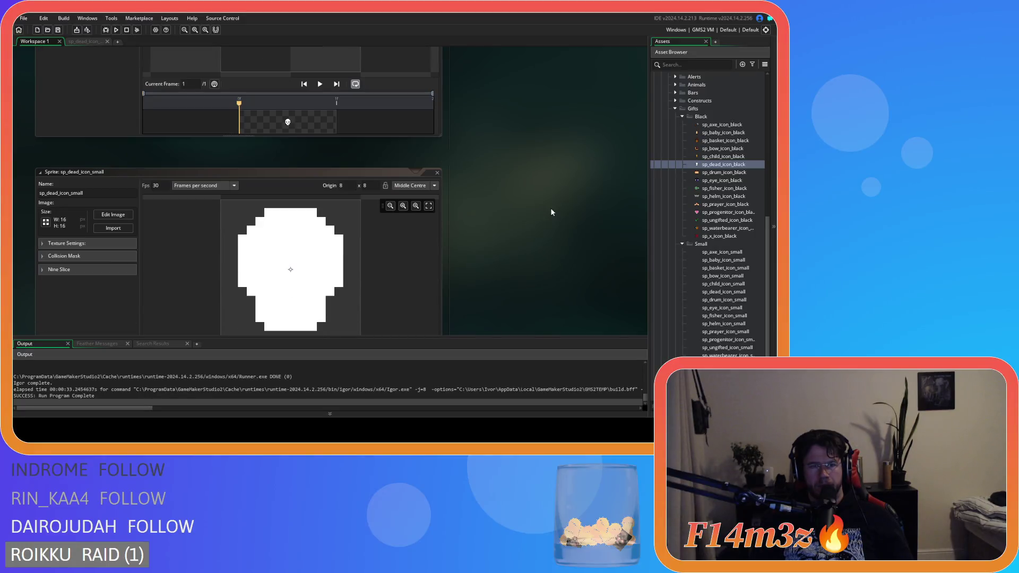
click(85, 42)
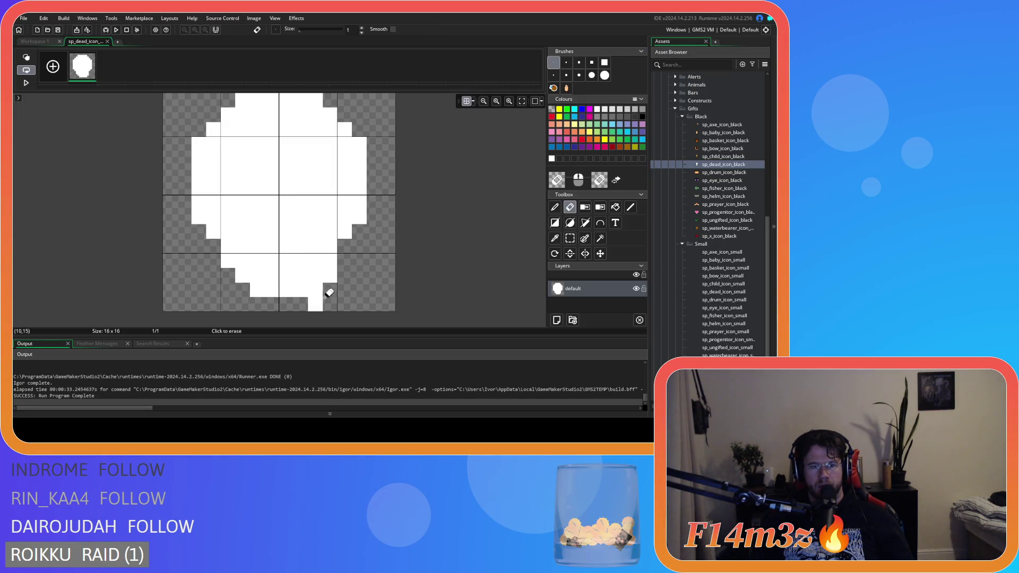
Keep comparing both views, then undo to restore the erased bottom edge pixels.
key(ctrl+Tab)
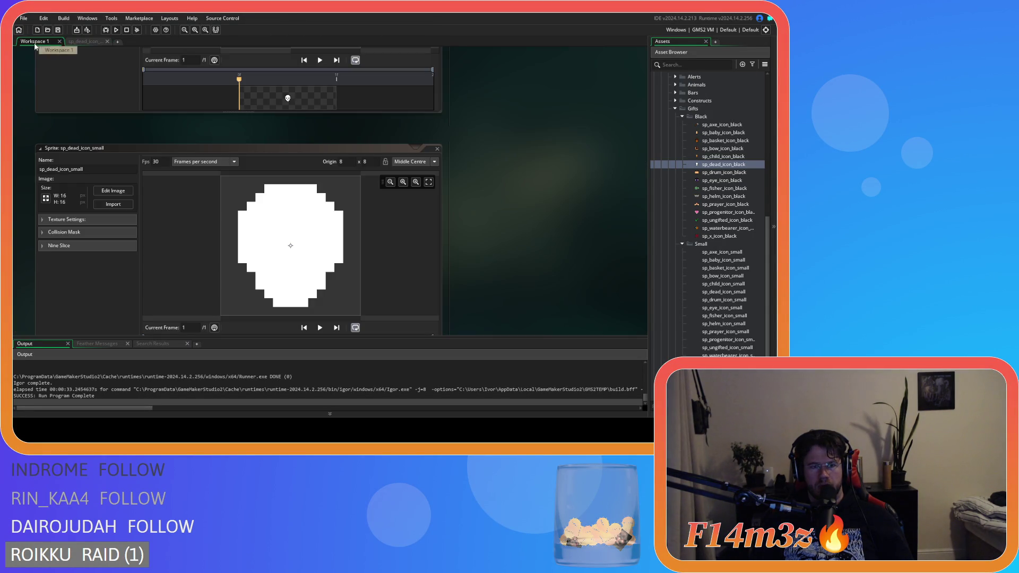
scroll(569, 260, up, 2)
scroll(568, 264, down, 1)
key(ctrl+Tab)
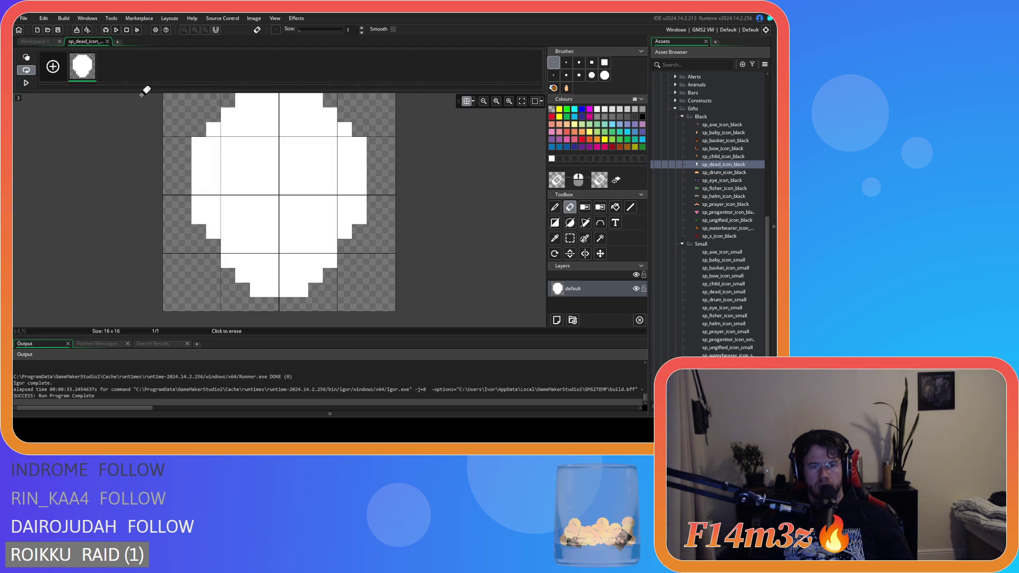
key(ctrl+Tab)
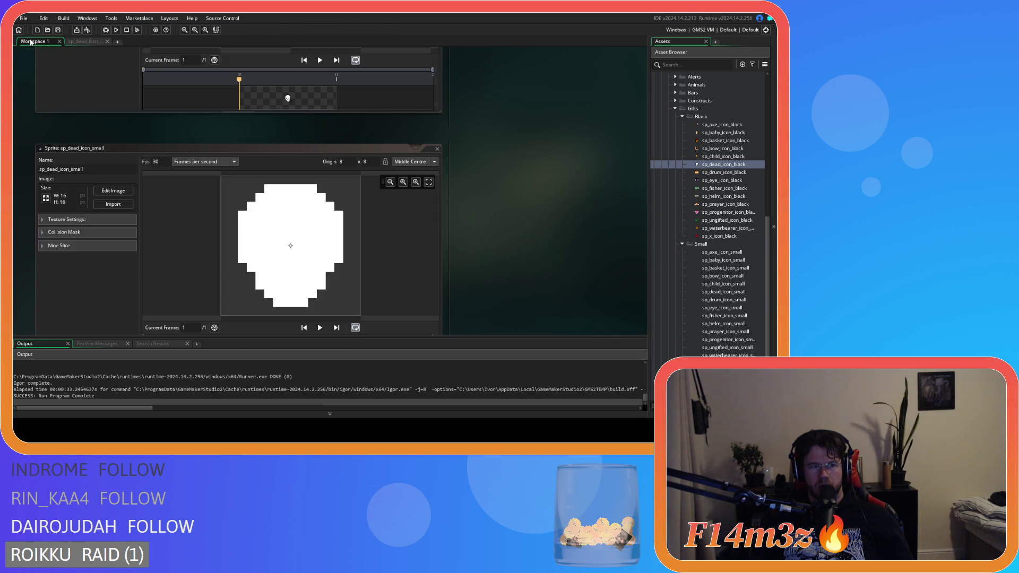
click(87, 42)
click(38, 42)
click(78, 42)
key(ctrl+z)
key(ctrl+z)
key(ctrl+z)
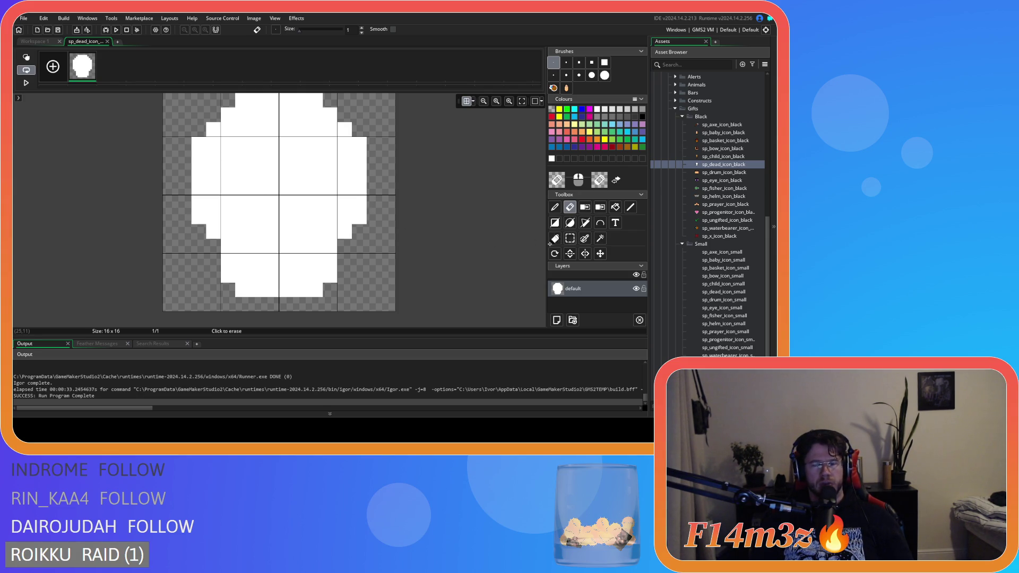
Try drawing the two eyes as dark filled ellipses, then undo them.
click(570, 223)
drag(222, 138, 278, 195)
drag(286, 144, 334, 191)
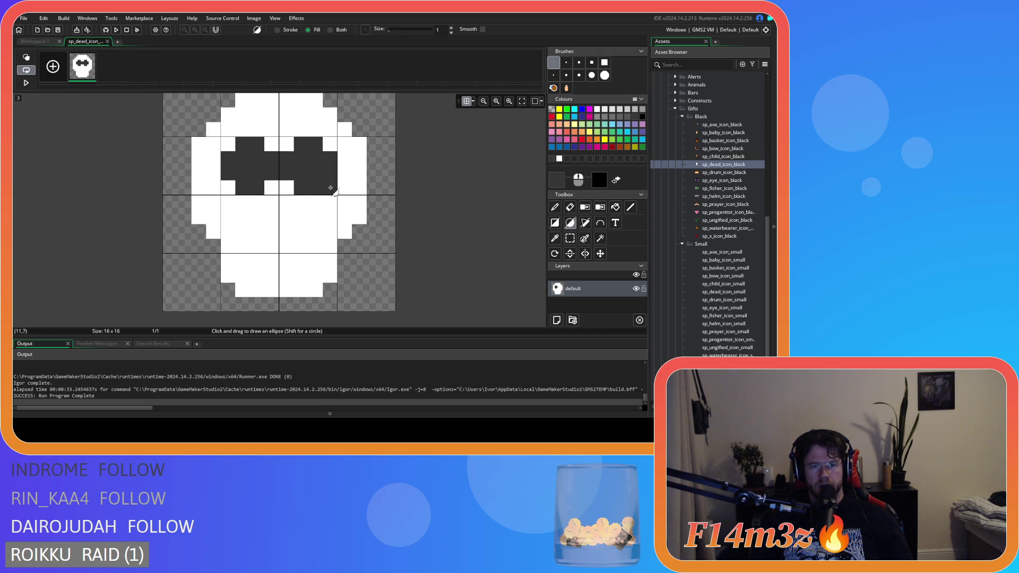
key(ctrl+z)
key(ctrl+z)
drag(230, 150, 260, 192)
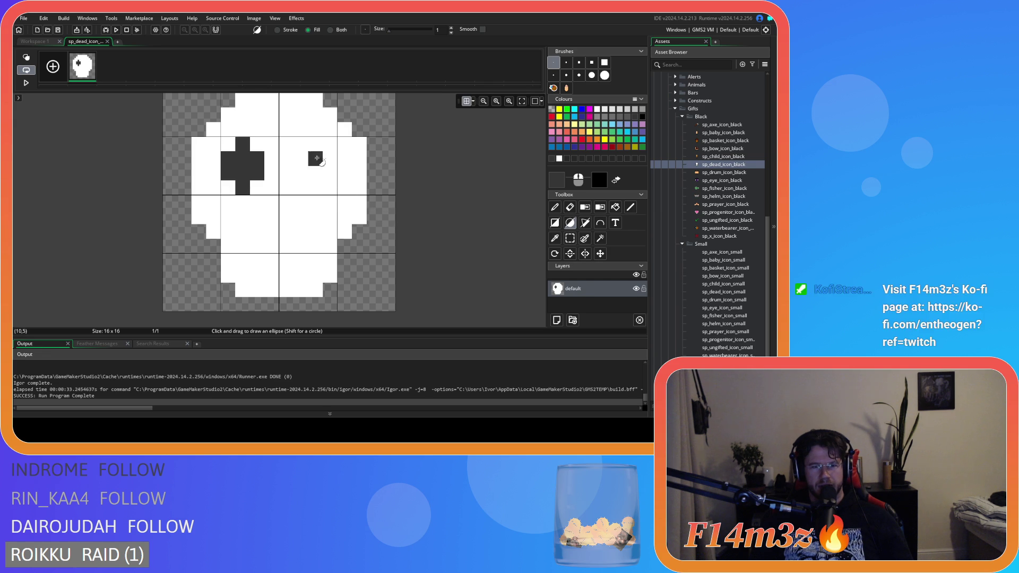
drag(295, 143, 335, 191)
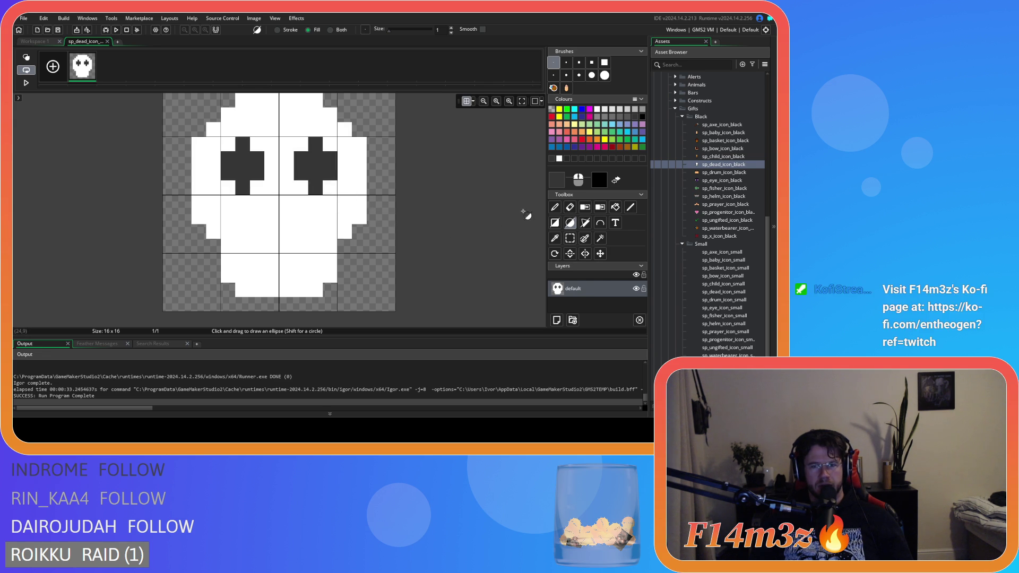
key(ctrl+z)
key(ctrl+z)
Paint two dark square eye sockets with the Pencil, widened toward the centre.
key(d)
mouse_move(242, 180)
mouse_down()
mouse_move(227, 160)
mouse_move(245, 171)
mouse_move(243, 159)
mouse_up()
mouse_move(315, 175)
mouse_down()
mouse_move(318, 153)
mouse_move(326, 178)
mouse_move(325, 160)
mouse_move(301, 191)
mouse_up()
drag(256, 155, 256, 191)
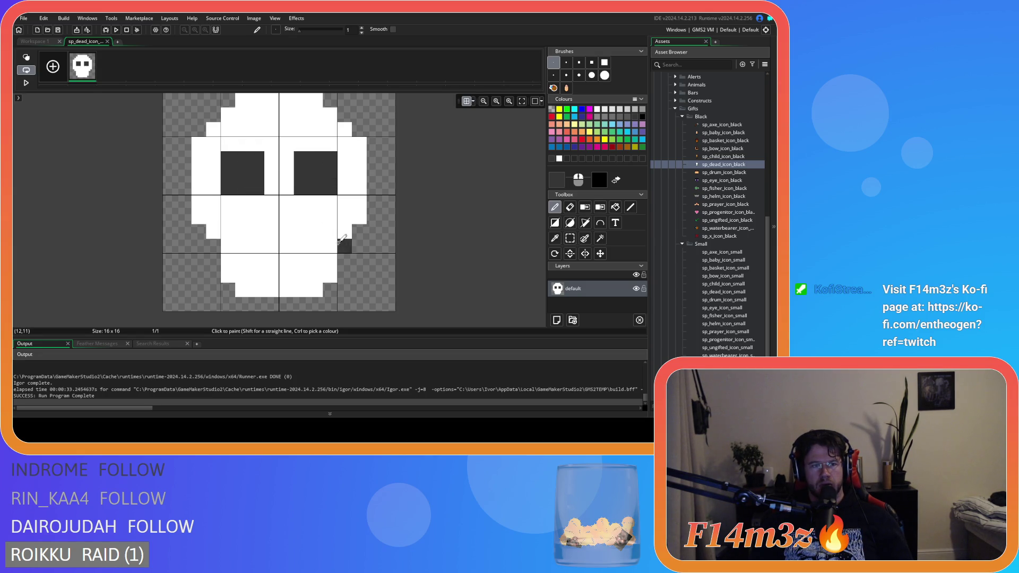
Paint a two-pixel dark nose and start dark teeth below it.
click(271, 231)
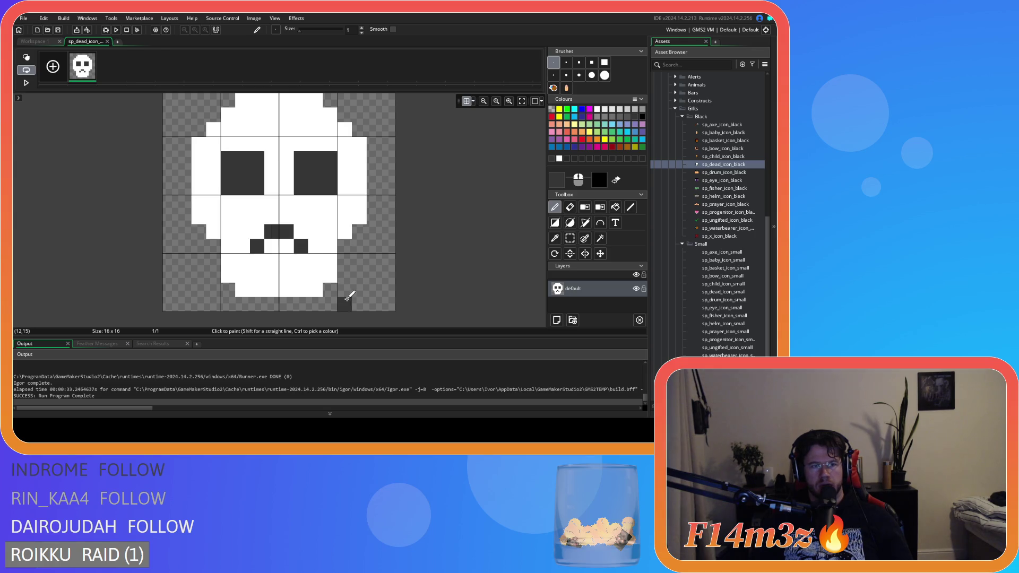
click(286, 231)
mouse_move(257, 275)
mouse_down()
mouse_move(257, 290)
mouse_move(315, 275)
mouse_up()
click(228, 275)
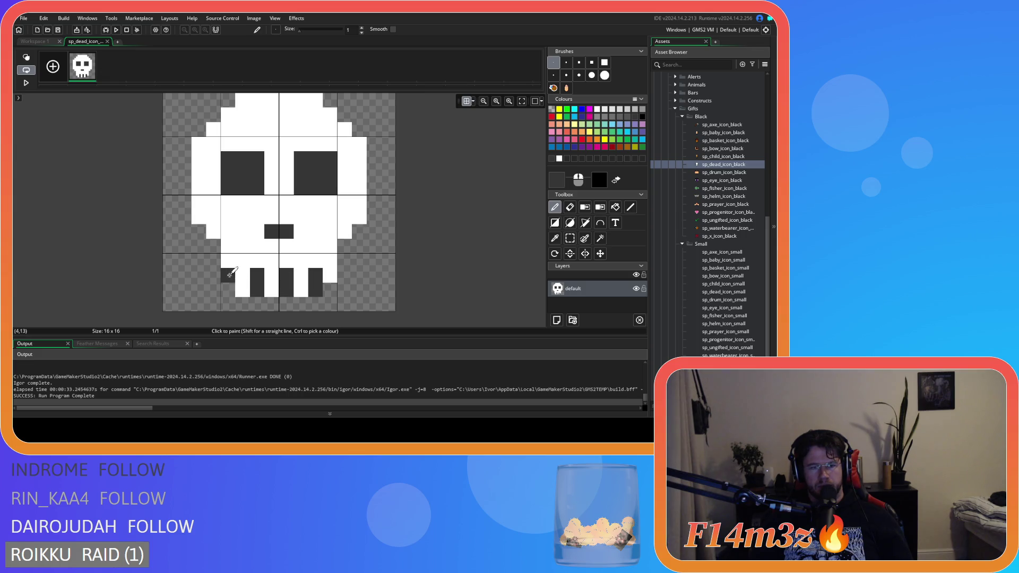
click(232, 264)
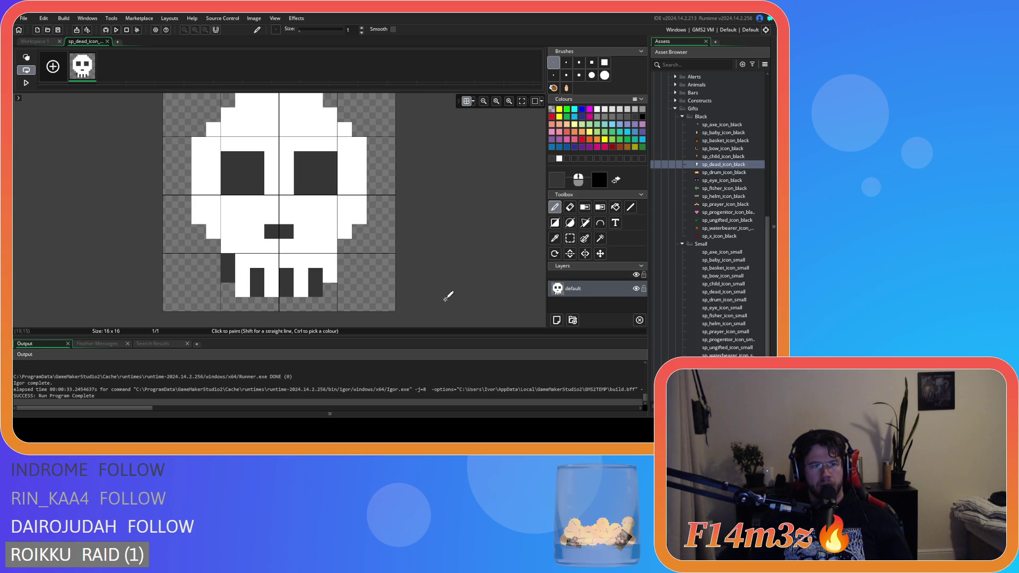
key(ctrl+z)
key(ctrl+z)
key(ctrl+z)
Experiment with dark tooth pixels in the jaw, undoing most attempts but keeping the nose.
key(ctrl+z)
mouse_move(242, 260)
mouse_down()
mouse_move(242, 275)
mouse_move(272, 261)
mouse_move(315, 275)
mouse_up()
key(ctrl+z)
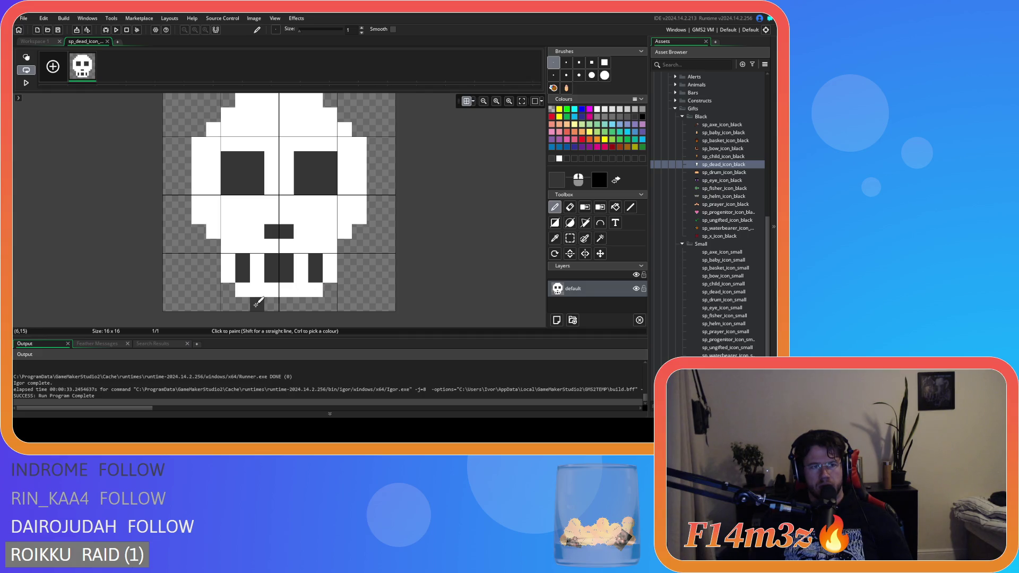
click(243, 289)
click(271, 290)
click(287, 289)
click(315, 289)
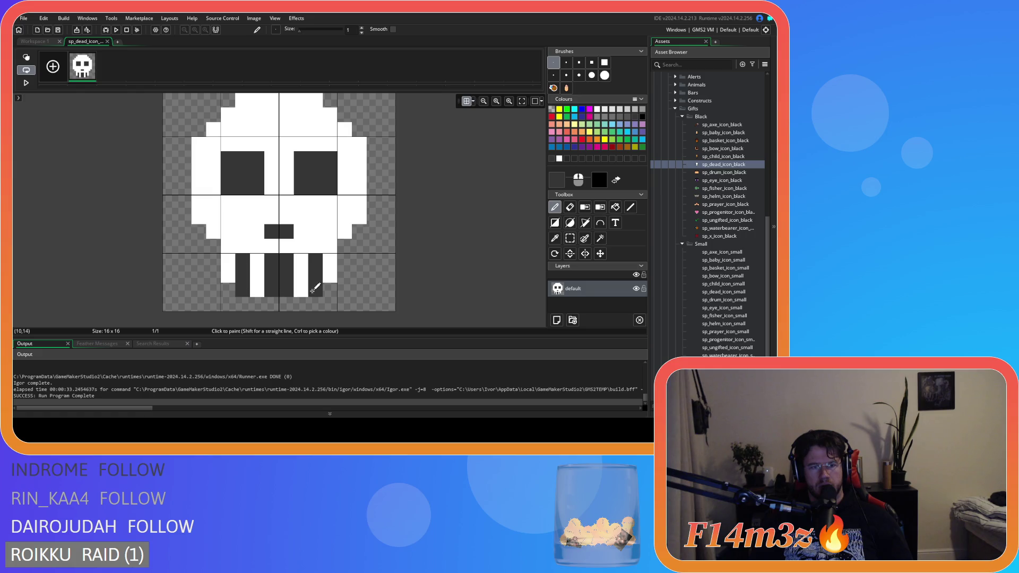
key(ctrl+z)
key(ctrl+z)
key(ctrl+z)
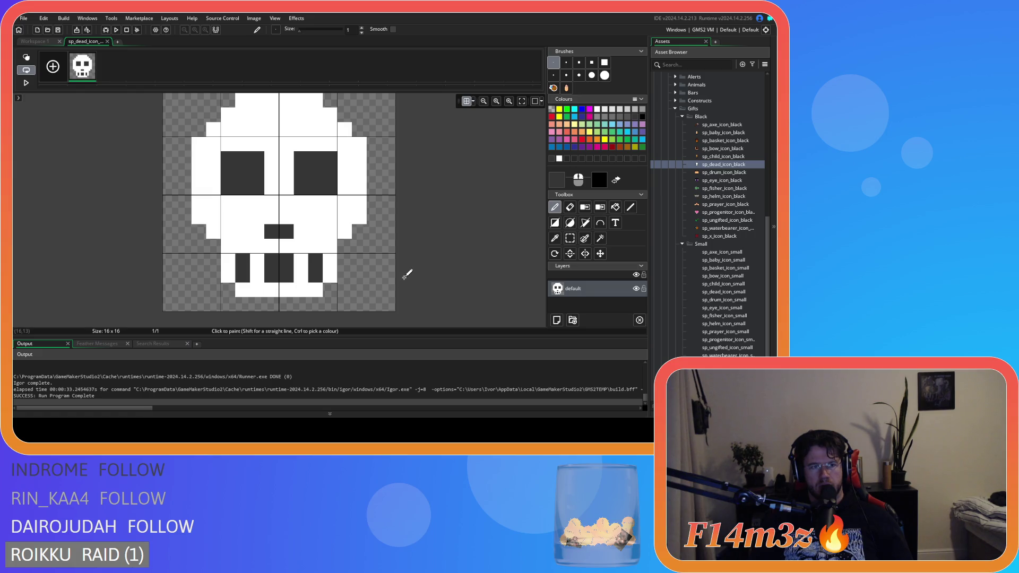
key(ctrl+z)
key(ctrl+z)
mouse_move(228, 260)
mouse_down()
mouse_move(227, 275)
mouse_move(333, 286)
mouse_up()
click(257, 275)
click(257, 290)
click(271, 275)
key(ctrl+z)
key(ctrl+z)
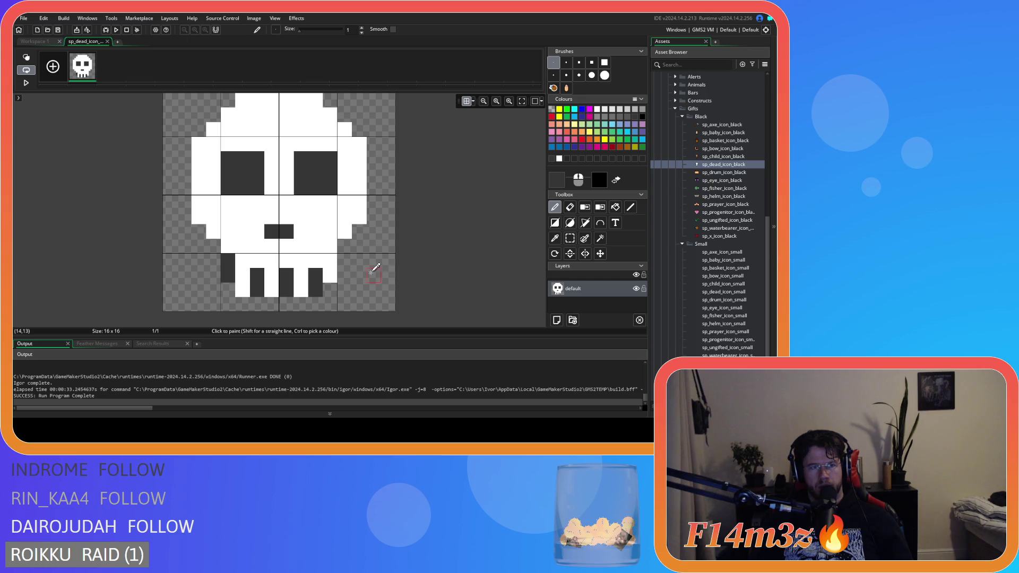
key(ctrl+z)
key(ctrl+z)
key(ctrl+z)
key(ctrl+z)
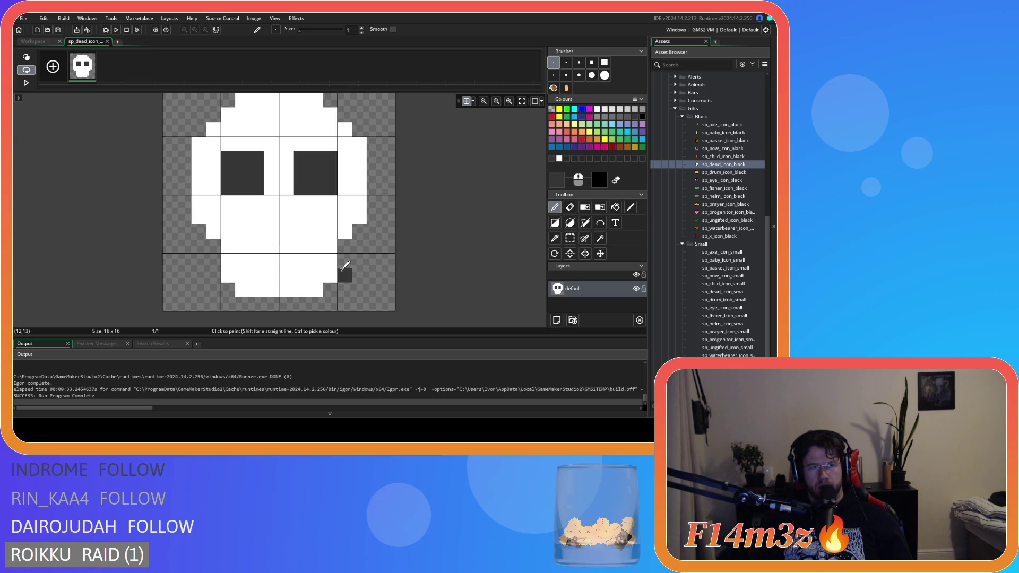
key(ctrl+y)
key(ctrl+y)
Paint dark vertical gaps between the teeth and preview the sprite in the workspace.
mouse_move(330, 275)
mouse_down()
mouse_move(330, 260)
mouse_move(271, 290)
mouse_move(241, 290)
mouse_up()
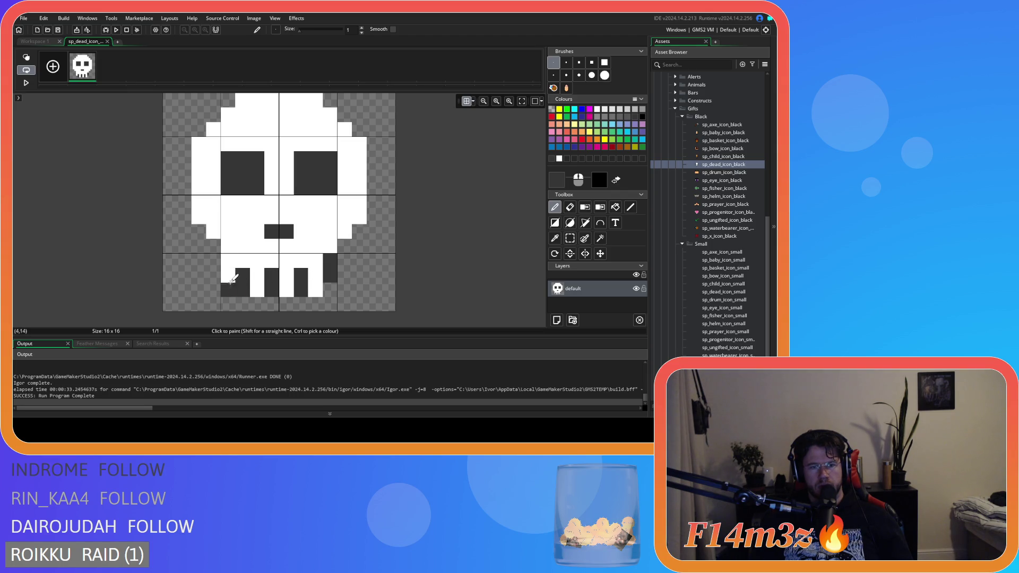
key(ctrl+z)
key(ctrl+z)
key(ctrl+z)
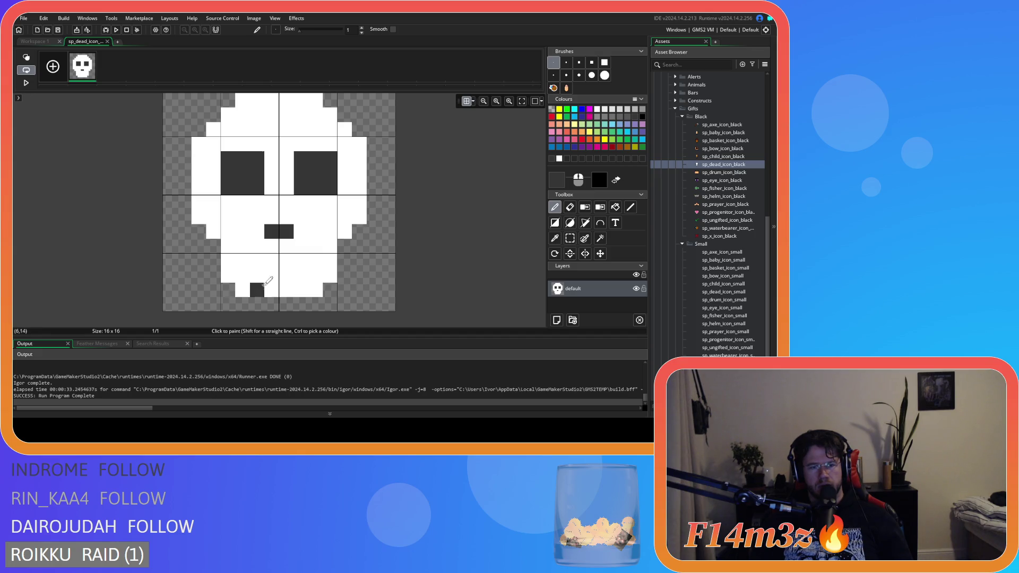
mouse_move(271, 289)
mouse_down()
mouse_move(274, 273)
mouse_move(243, 280)
mouse_move(243, 272)
mouse_up()
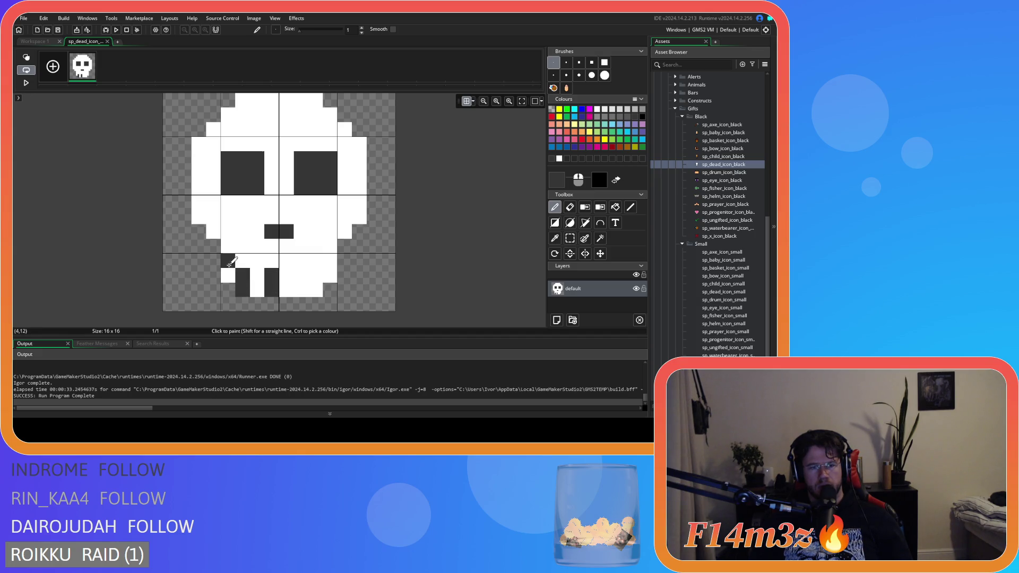
click(300, 290)
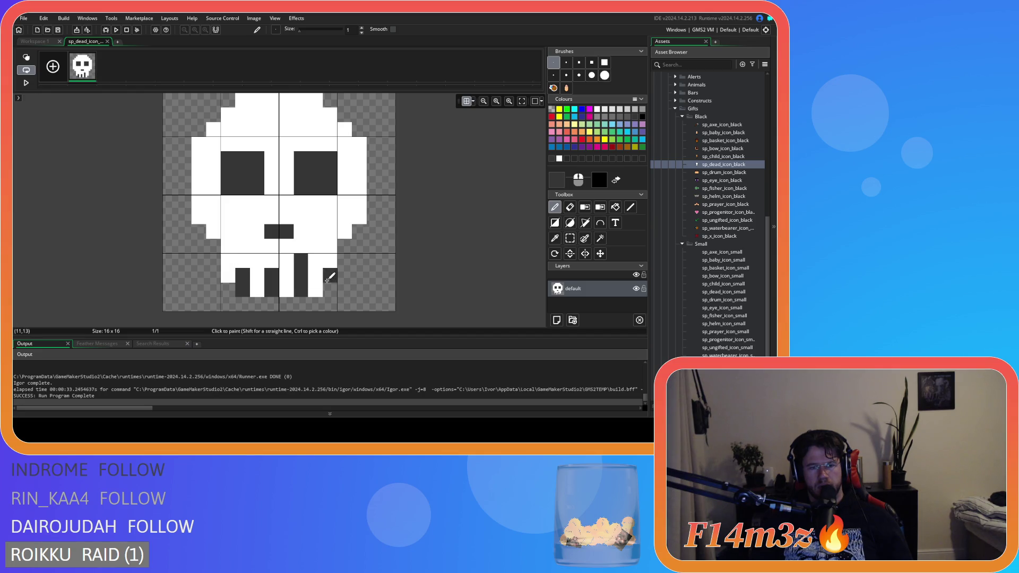
mouse_move(305, 287)
mouse_down()
mouse_move(301, 274)
mouse_move(329, 260)
mouse_up()
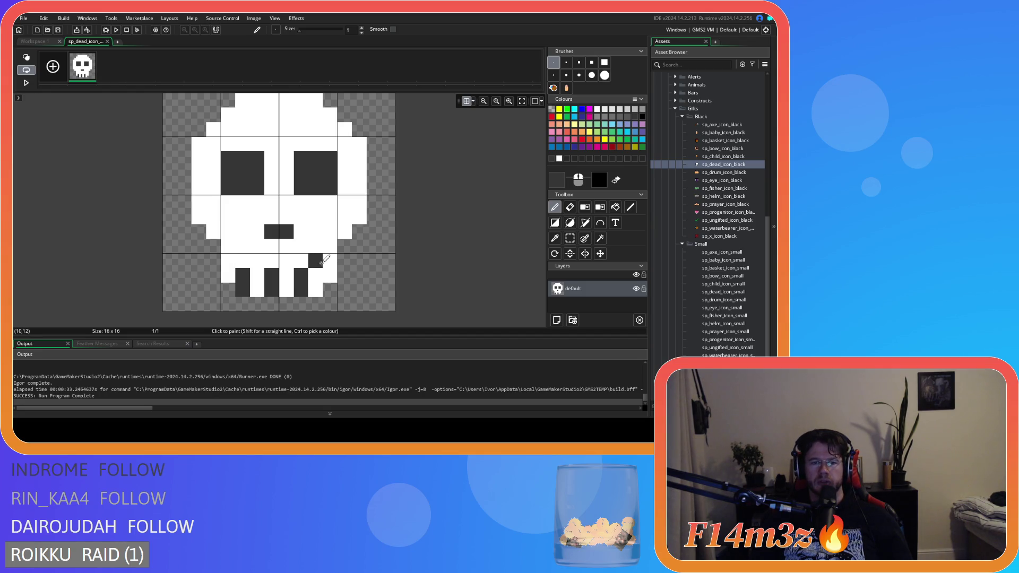
key(ctrl+z)
key(ctrl+z)
key(ctrl+z)
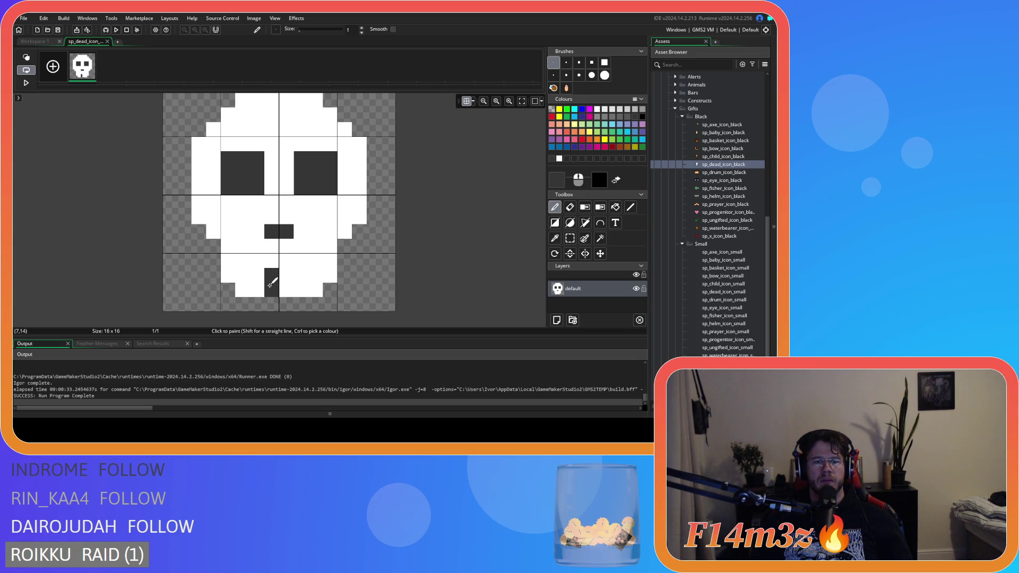
mouse_move(272, 277)
mouse_down()
mouse_move(270, 267)
mouse_move(286, 275)
mouse_up()
drag(243, 261, 243, 276)
drag(316, 261, 315, 275)
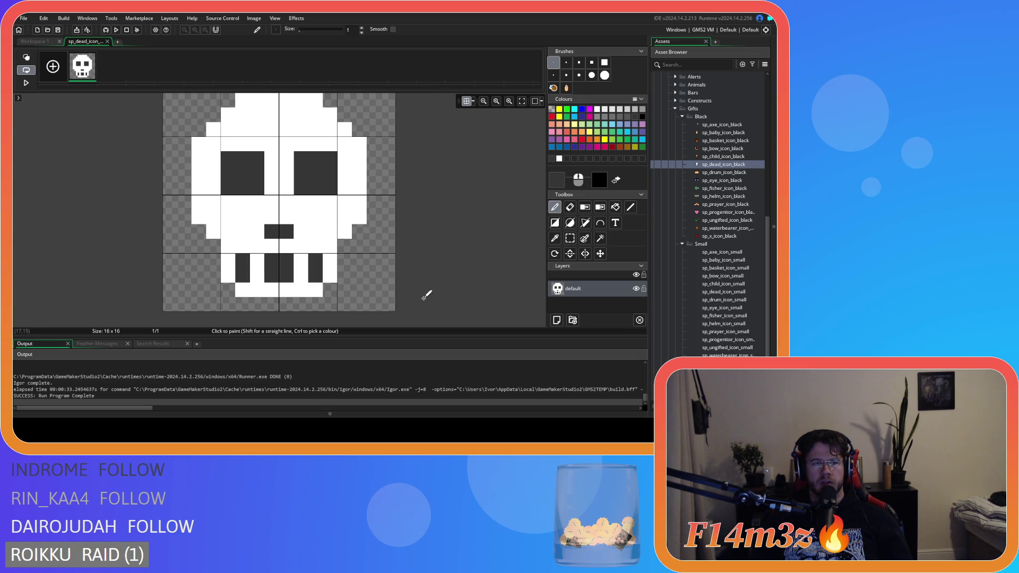
key(ctrl+z)
click(363, 248)
key(ctrl+Tab)
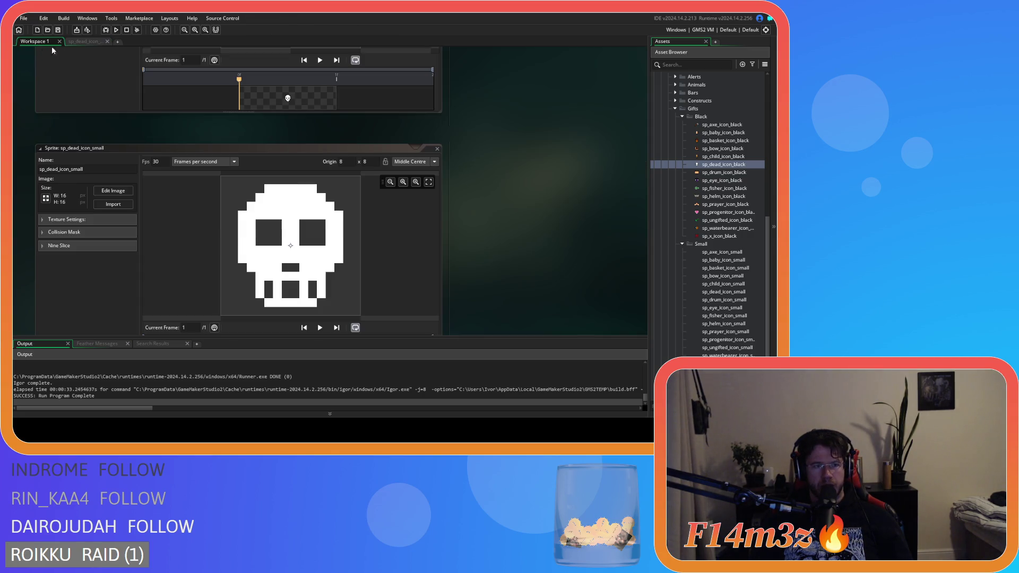
Shift the right tooth gap one pixel left on the small skull.
scroll(515, 232, down, 1)
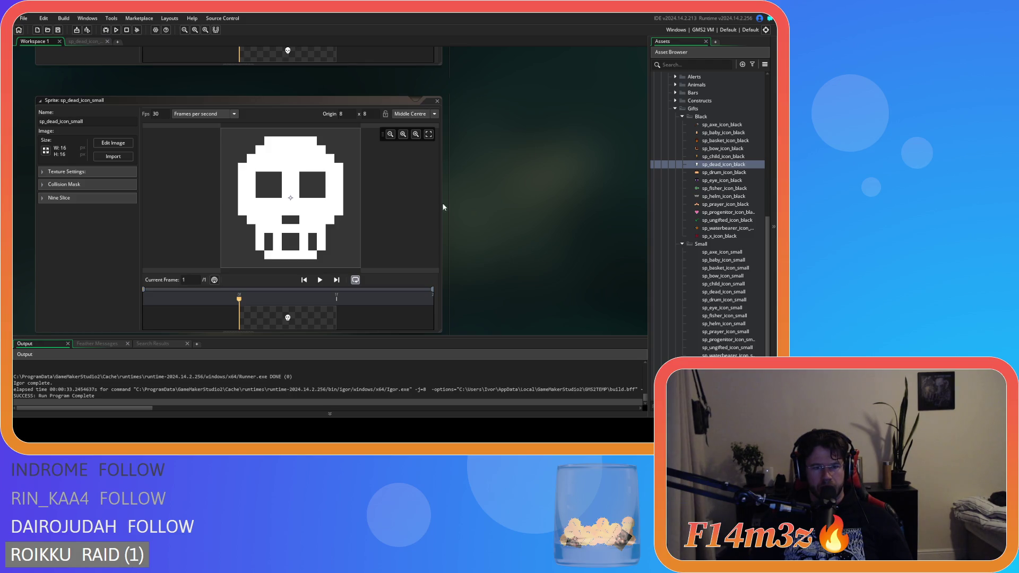
click(84, 43)
key(ctrl+z)
drag(300, 255, 301, 276)
click(35, 42)
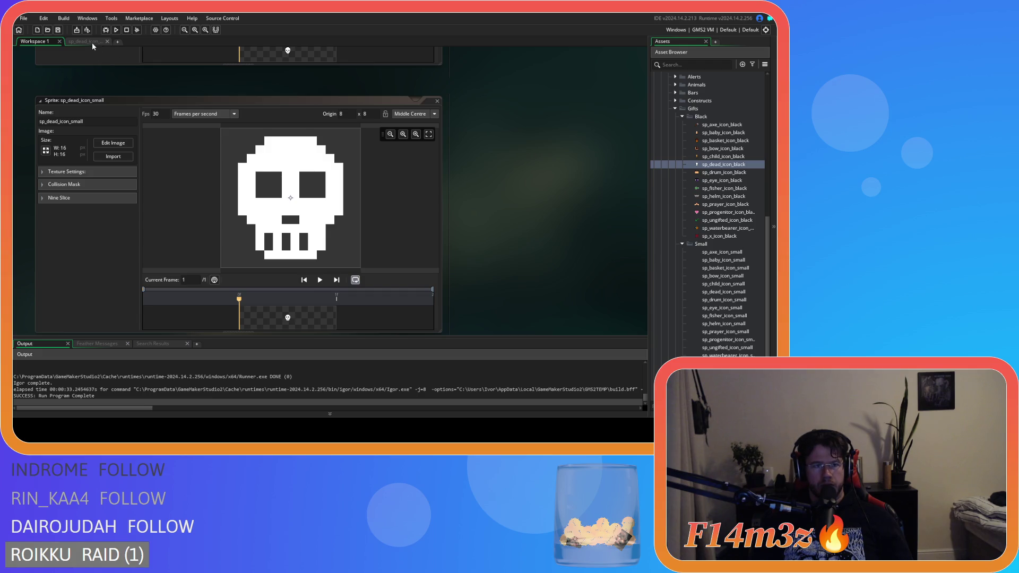
Rework the teeth into two-pixel dark columns, erasing old gap pixels back to white.
click(92, 42)
click(281, 254)
right_click(287, 261)
click(258, 275)
right_click(257, 275)
mouse_move(271, 275)
mouse_down()
mouse_move(271, 289)
mouse_move(301, 289)
mouse_up()
right_click(301, 282)
right_click(271, 283)
click(229, 261)
right_click(243, 268)
click(228, 275)
click(257, 275)
drag(287, 275, 287, 289)
drag(316, 275, 315, 289)
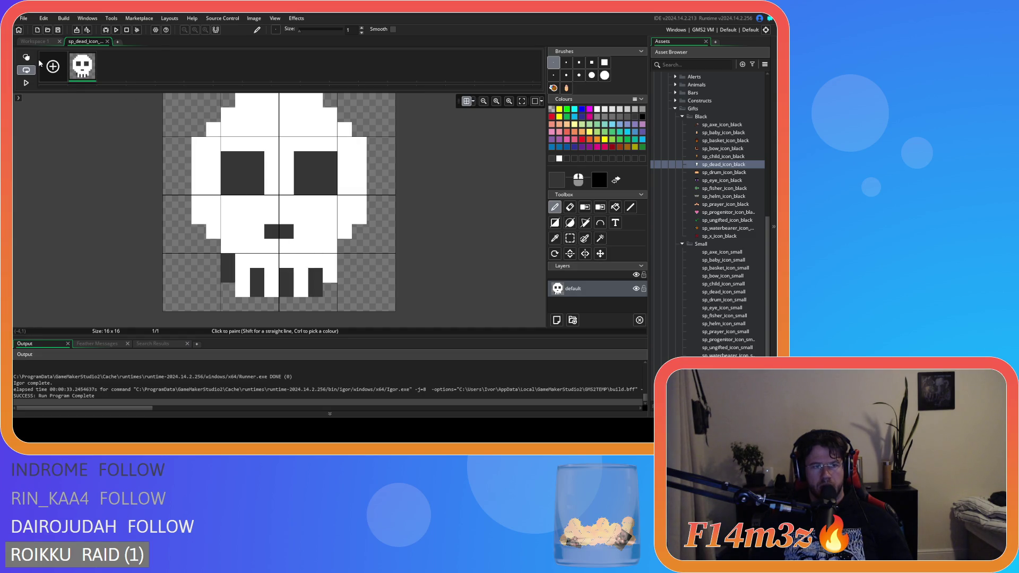
click(37, 41)
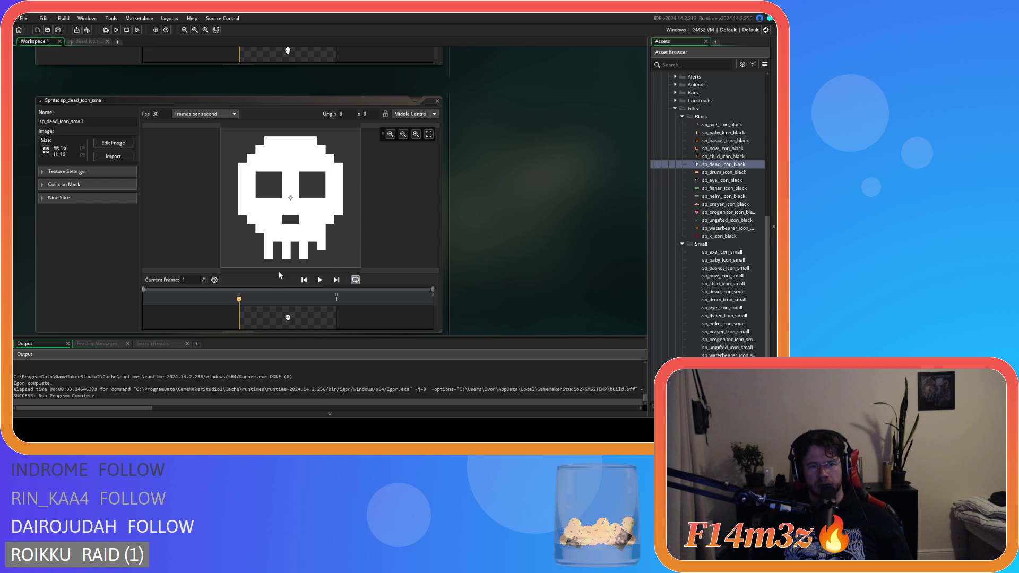
Whiten the old teeth and repaint dark tooth gaps in columns 6 and 8.
click(83, 43)
click(213, 129)
mouse_move(258, 290)
mouse_down()
mouse_move(315, 275)
mouse_move(258, 290)
mouse_up()
drag(286, 290, 286, 275)
key(ctrl+Tab)
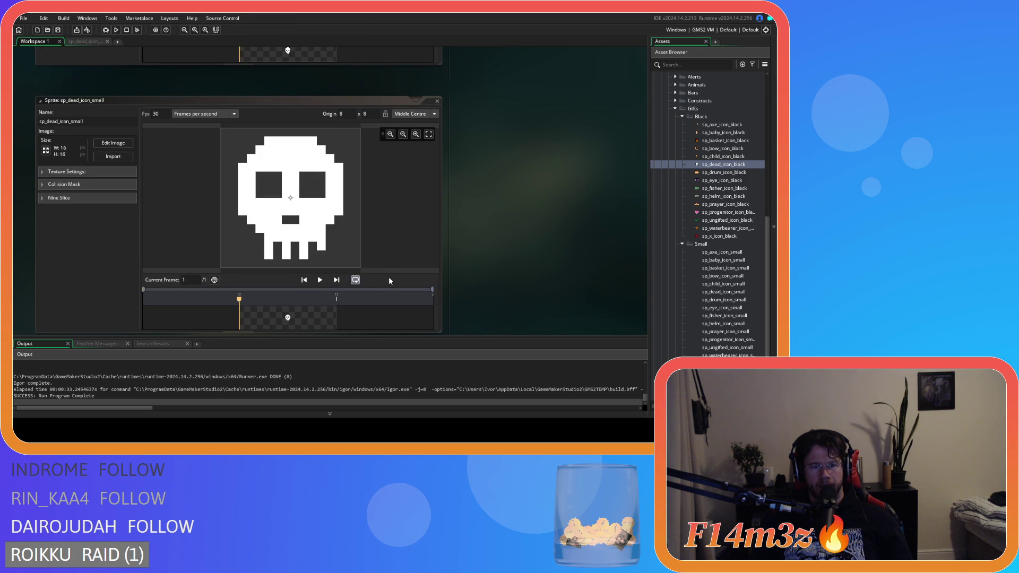
Open the 32x32 sp_dead_icon_black skull in the image editor.
scroll(504, 186, up, 5)
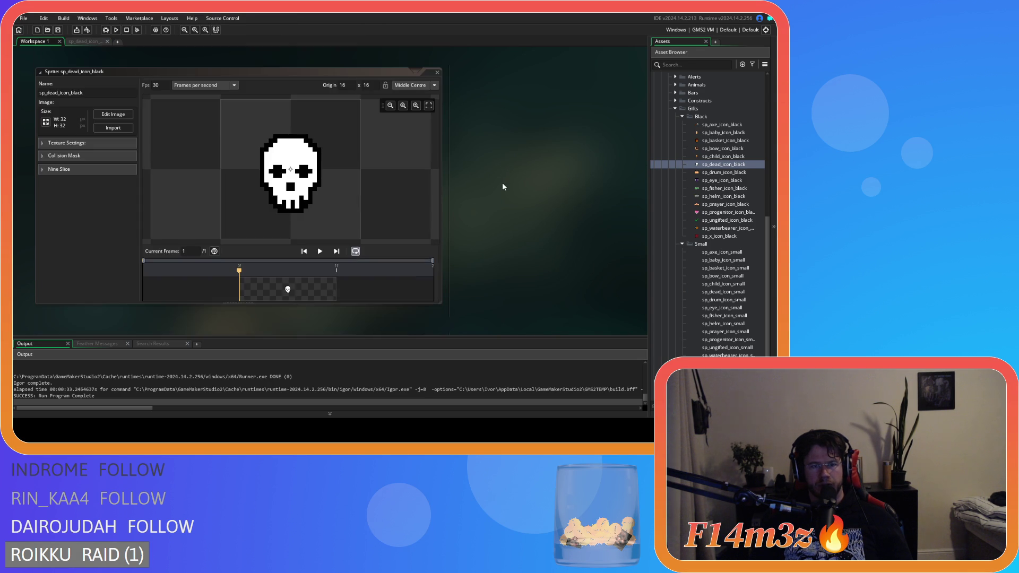
scroll(503, 186, down, 5)
scroll(503, 186, up, 5)
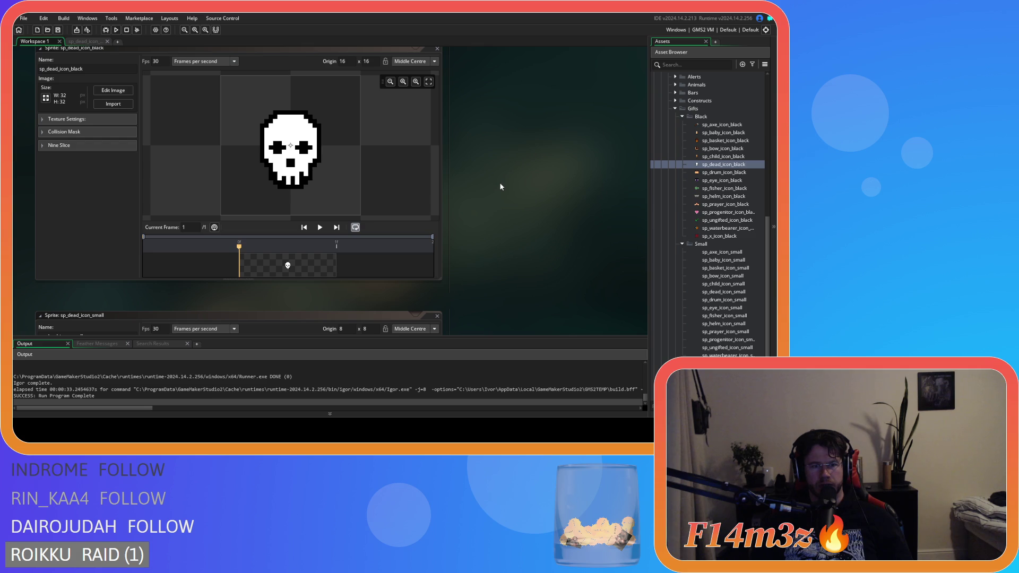
scroll(501, 186, down, 5)
scroll(500, 186, up, 3)
scroll(500, 186, down, 2)
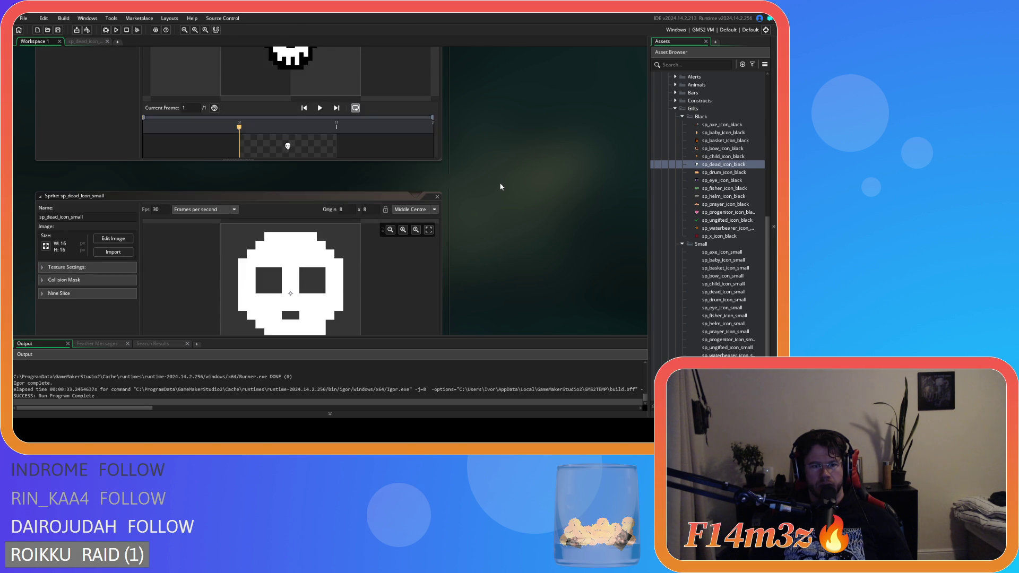
scroll(500, 186, up, 3)
click(113, 91)
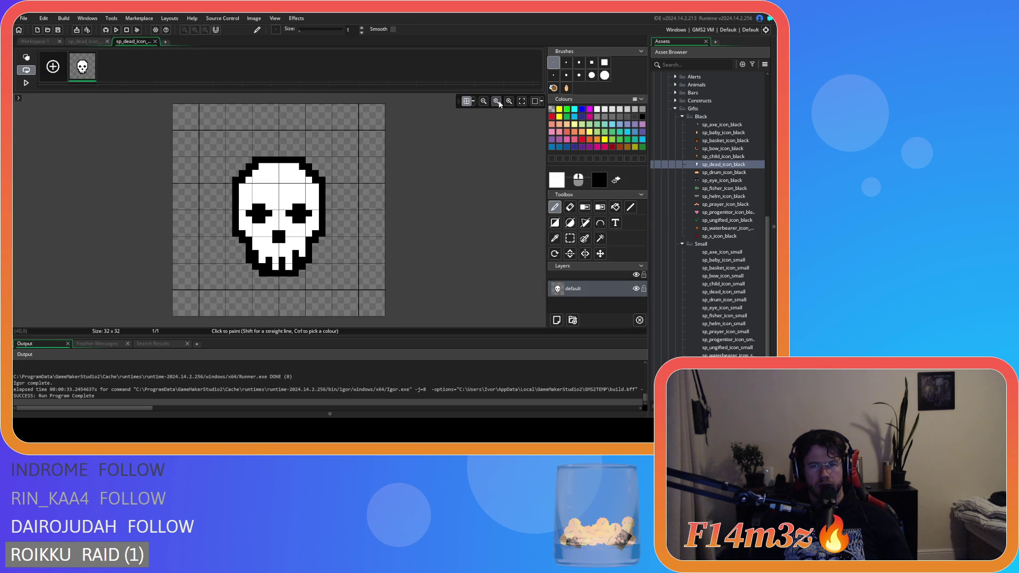
Set the grid to 8 by 8 pixels and rectangle-select the whole 32x32 skull.
click(520, 102)
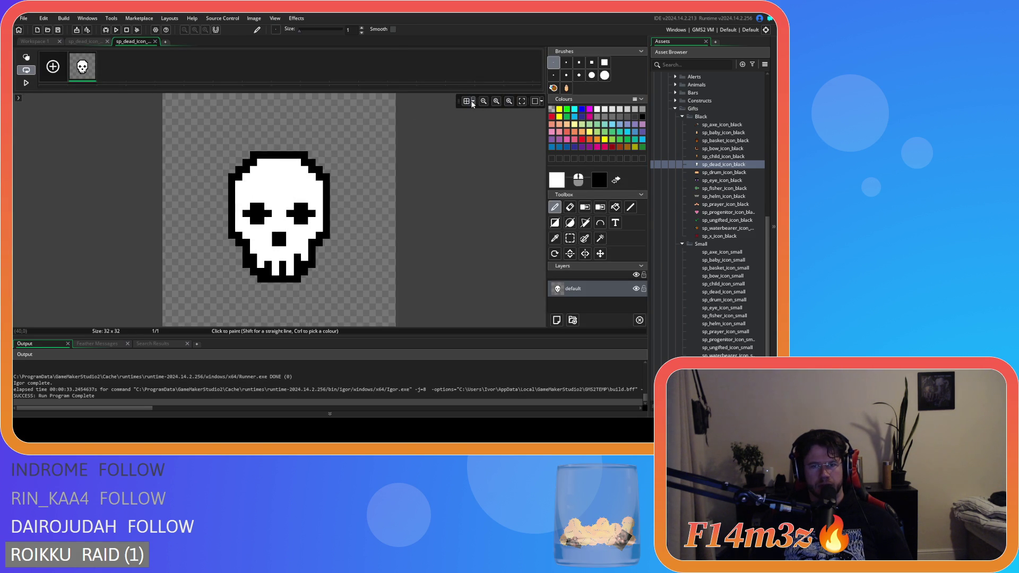
click(473, 101)
text(8)
key(Tab)
text(8)
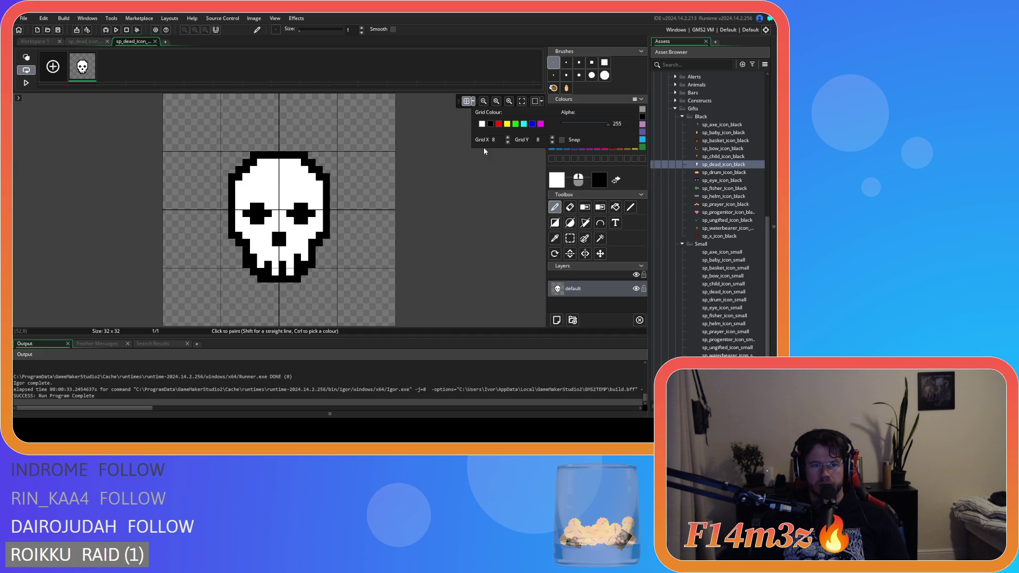
key(s)
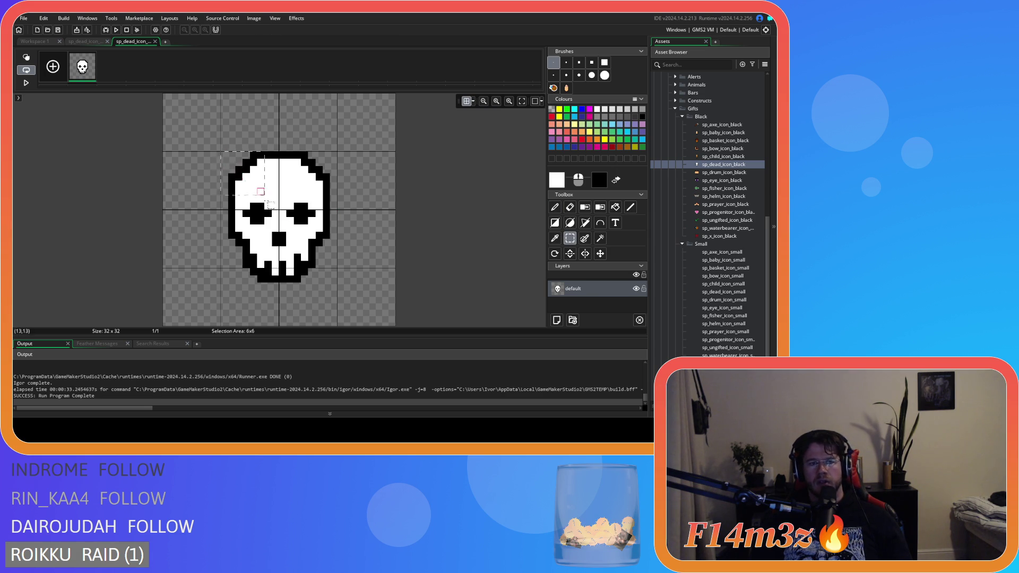
drag(221, 152, 336, 271)
Make a brush from the selected skull, close its editor, and pick white as paint colour.
key(ctrl+b)
key(ctrl+w)
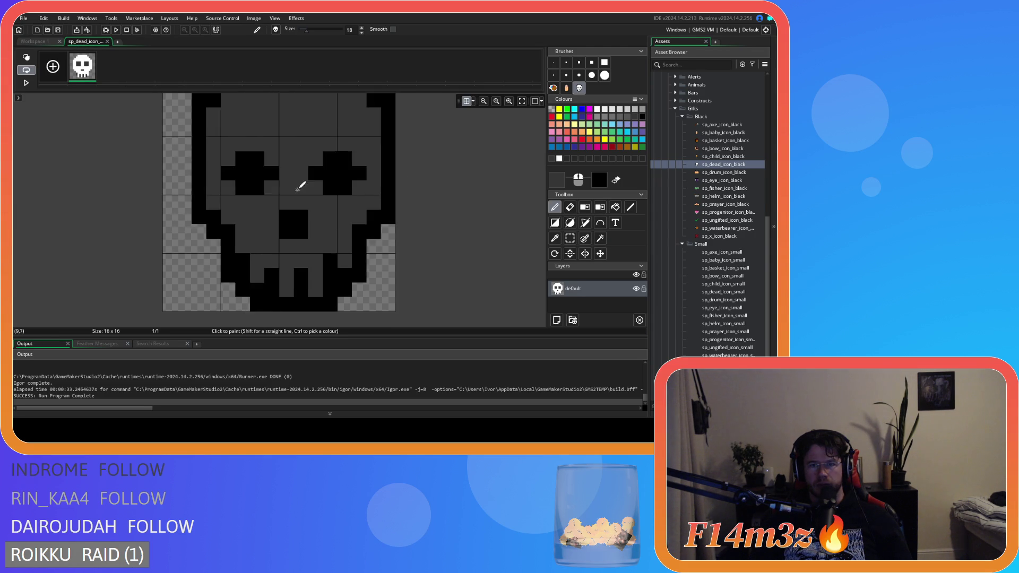
scroll(494, 196, up, 1)
scroll(281, 218, down, 1)
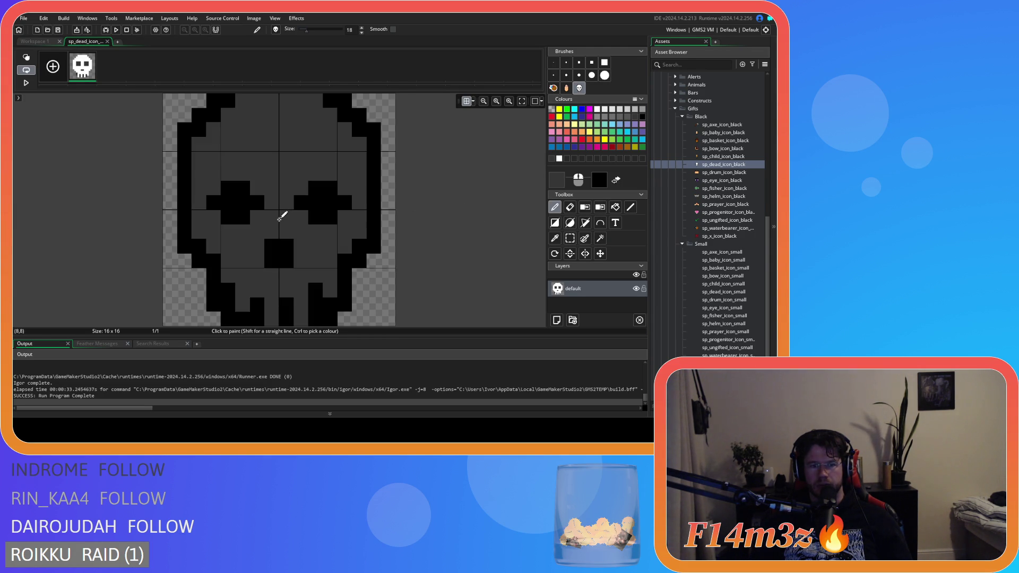
click(559, 158)
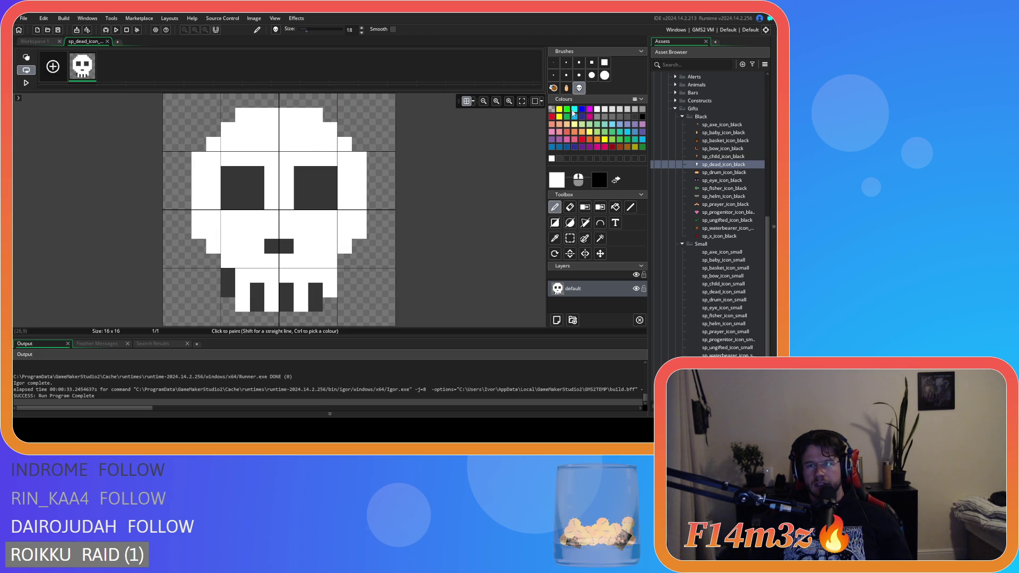
With a 1-pixel brush, whiten the skull's eye corners to try crossed eyes.
click(553, 62)
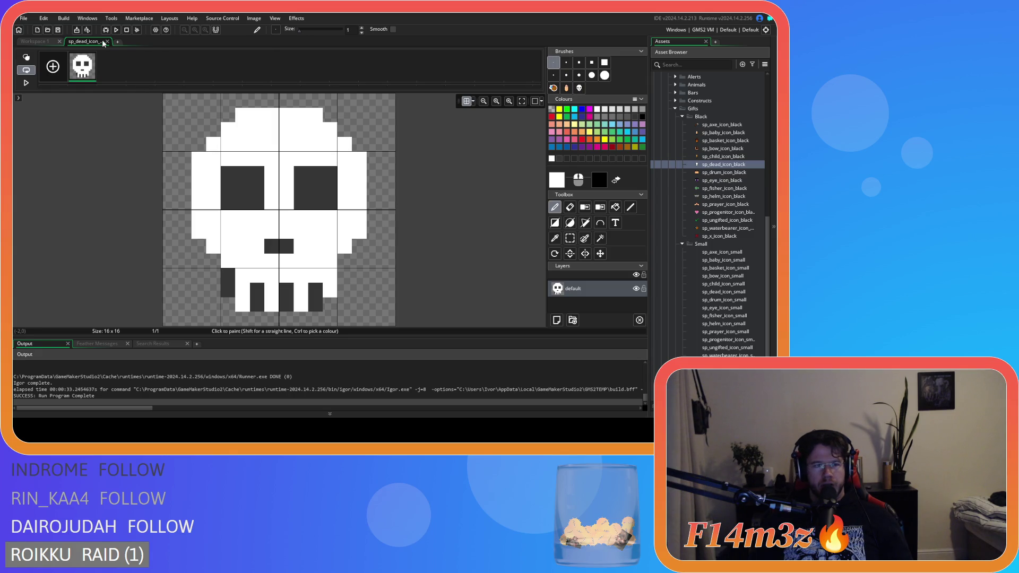
click(228, 173)
click(257, 174)
drag(258, 202, 244, 204)
right_click(243, 203)
click(229, 202)
click(301, 173)
click(329, 173)
click(301, 203)
click(330, 202)
After previewing, refill both skull eyes as solid dark blocks.
click(34, 41)
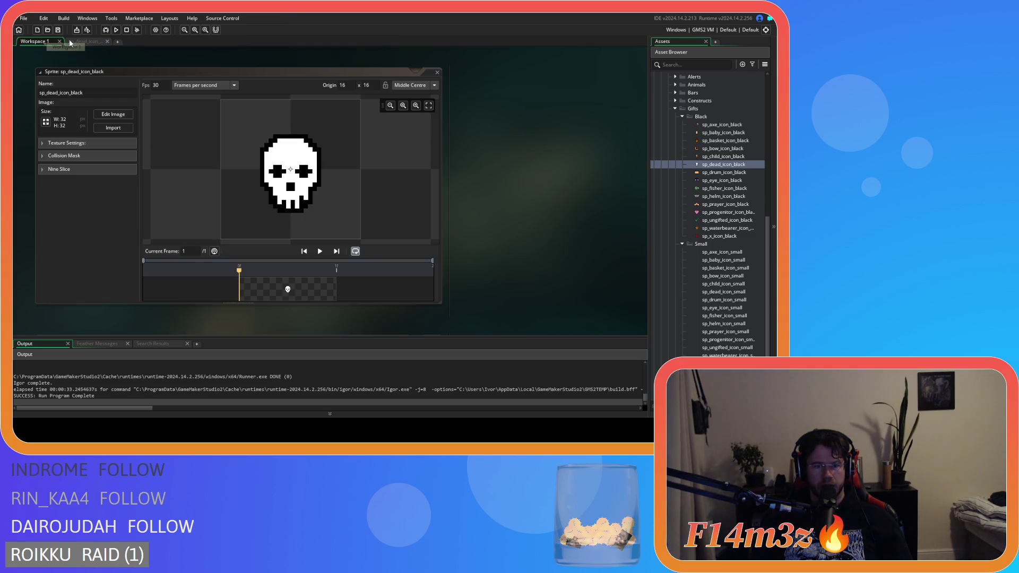
scroll(483, 158, down, 4)
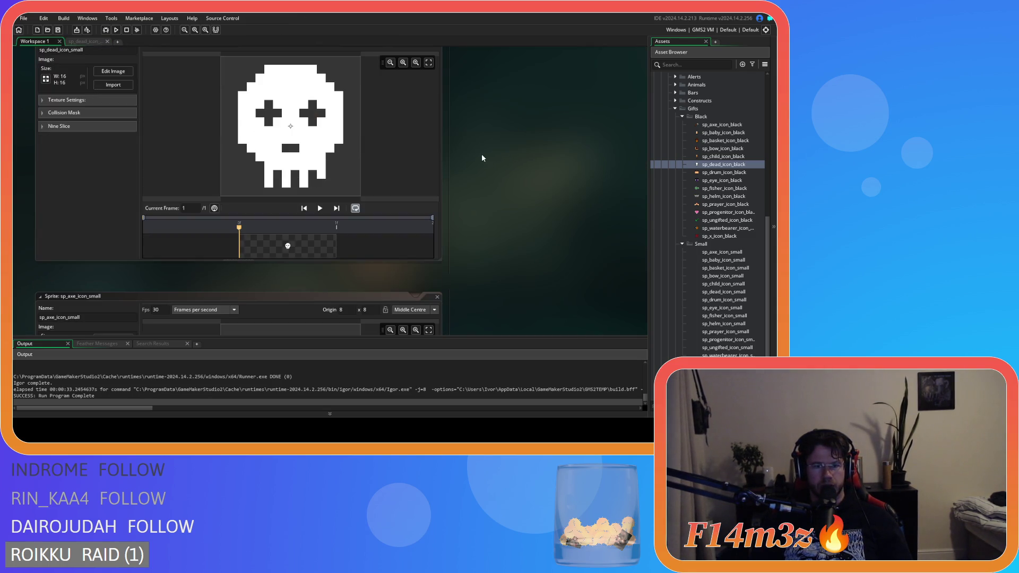
click(96, 41)
right_click(301, 202)
right_click(330, 202)
right_click(330, 173)
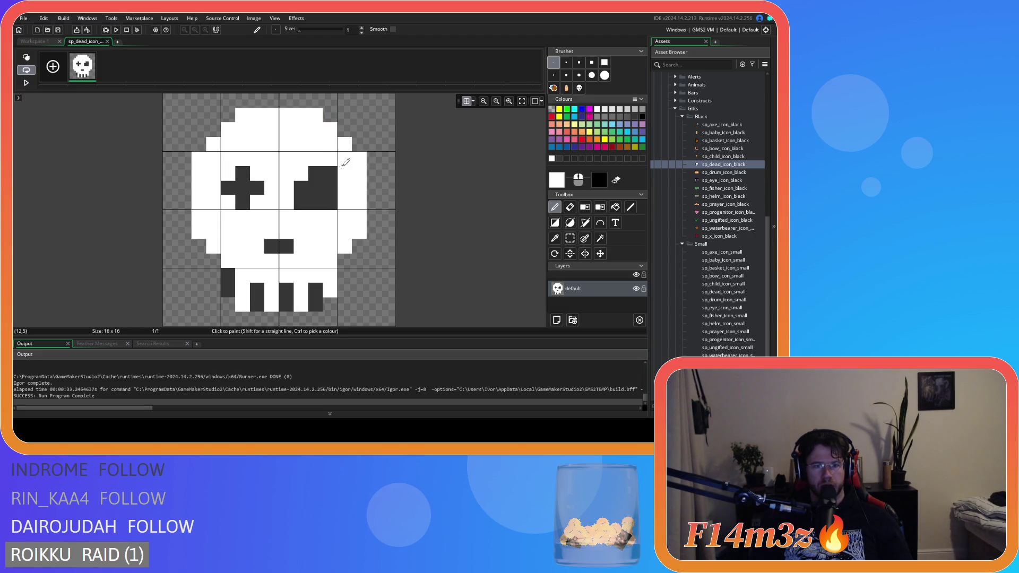
right_click(300, 173)
right_click(228, 203)
right_click(256, 203)
right_click(257, 173)
right_click(228, 173)
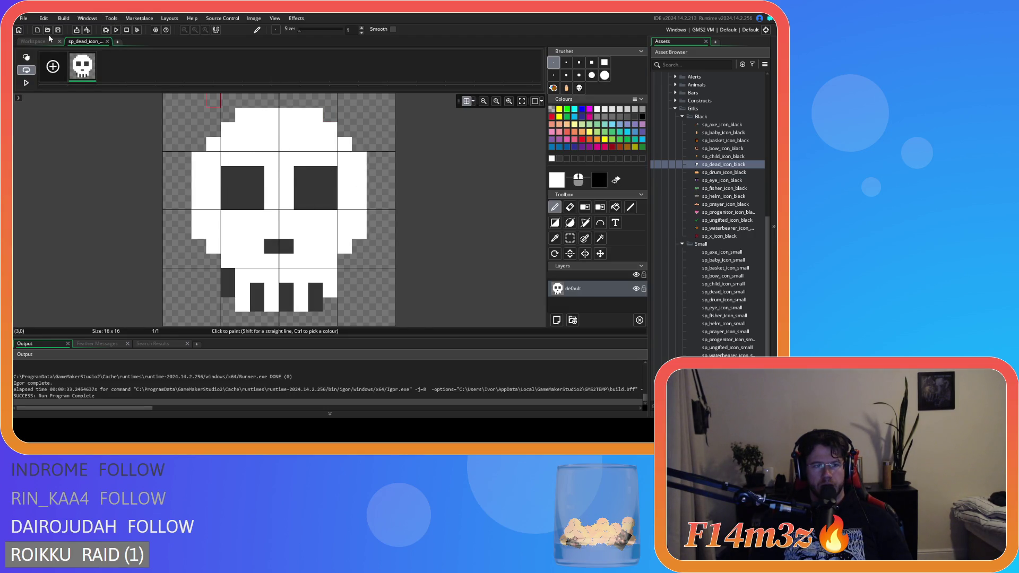
Enlarge the small skull's mouth to a 2x2 dark block.
key(ctrl+Tab)
scroll(487, 181, down, 3)
key(ctrl+Tab)
key(ctrl+Tab)
scroll(520, 202, down, 2)
scroll(521, 206, up, 5)
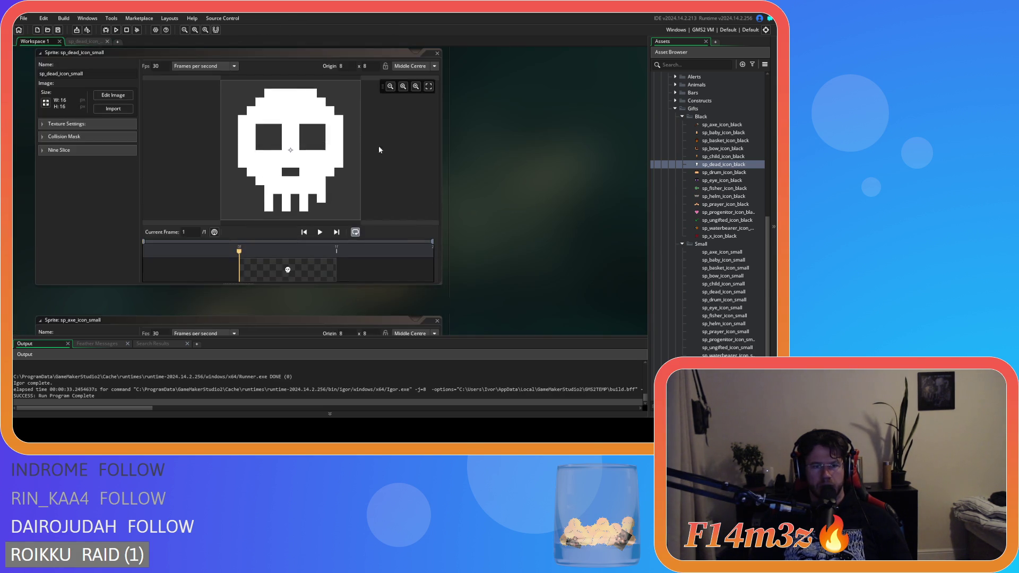
click(83, 42)
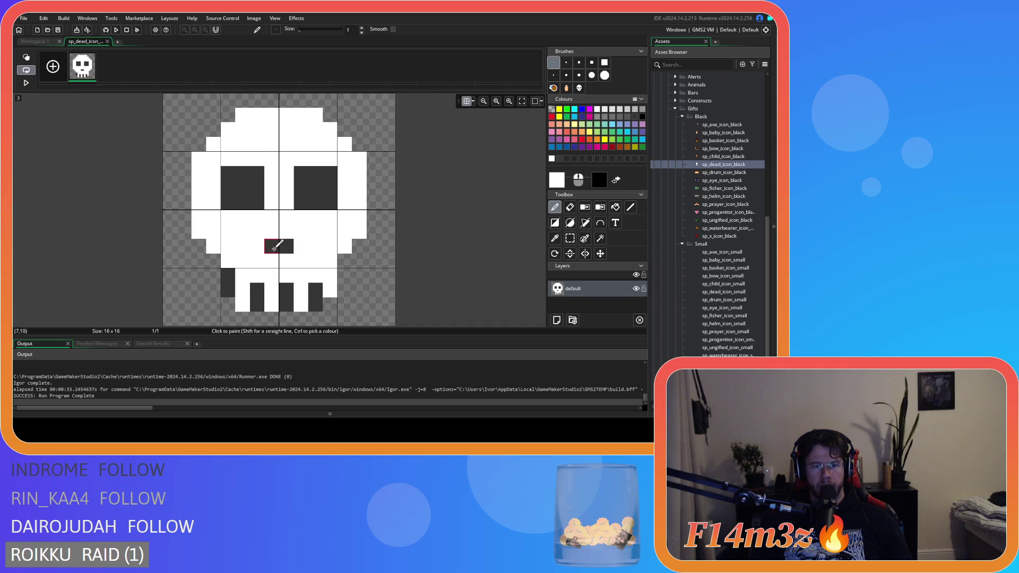
click(286, 260)
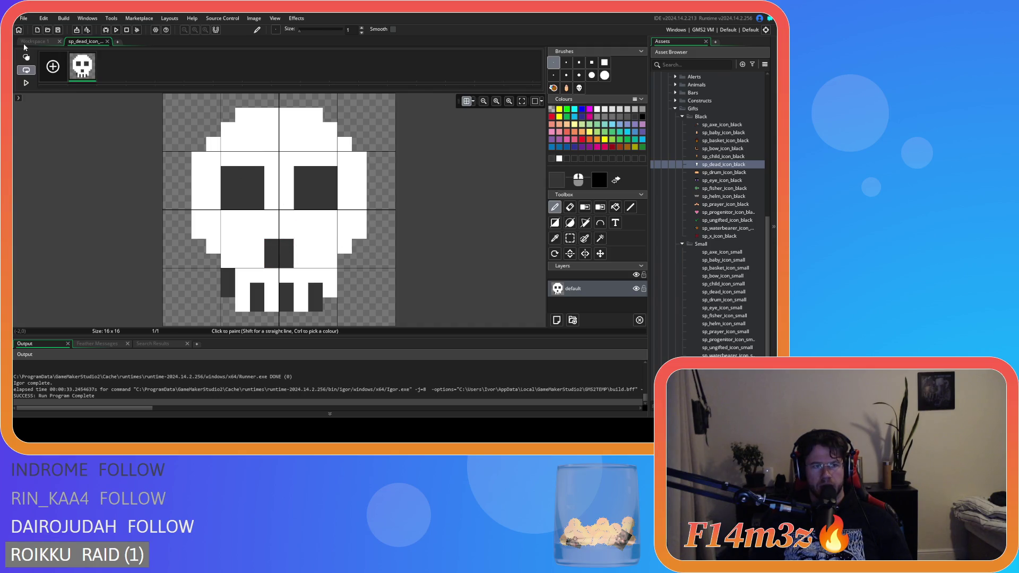
click(26, 42)
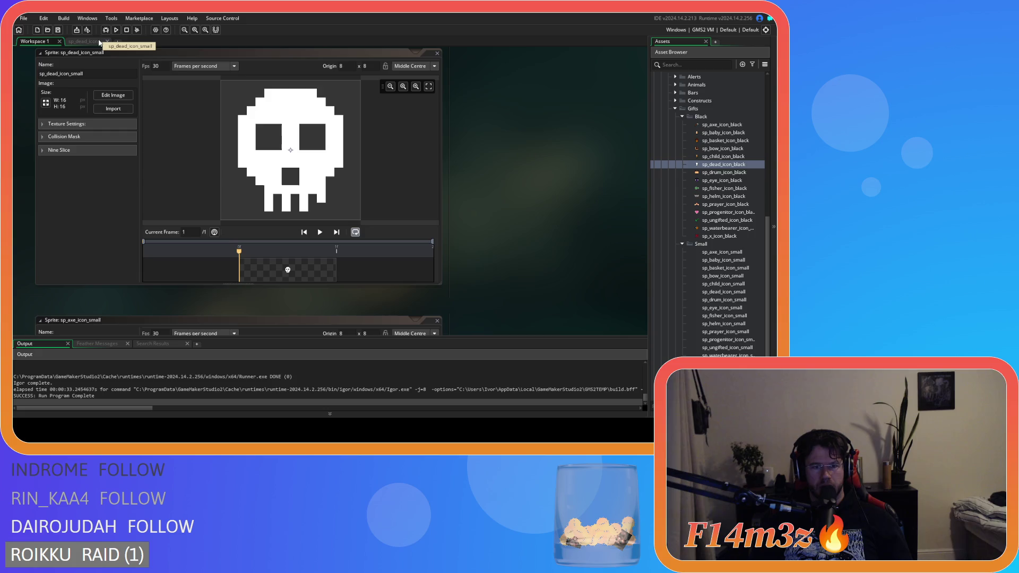
Fill the mouth's empty corner pixel and paint the nose's top row dark.
click(85, 42)
click(274, 232)
click(282, 227)
click(35, 42)
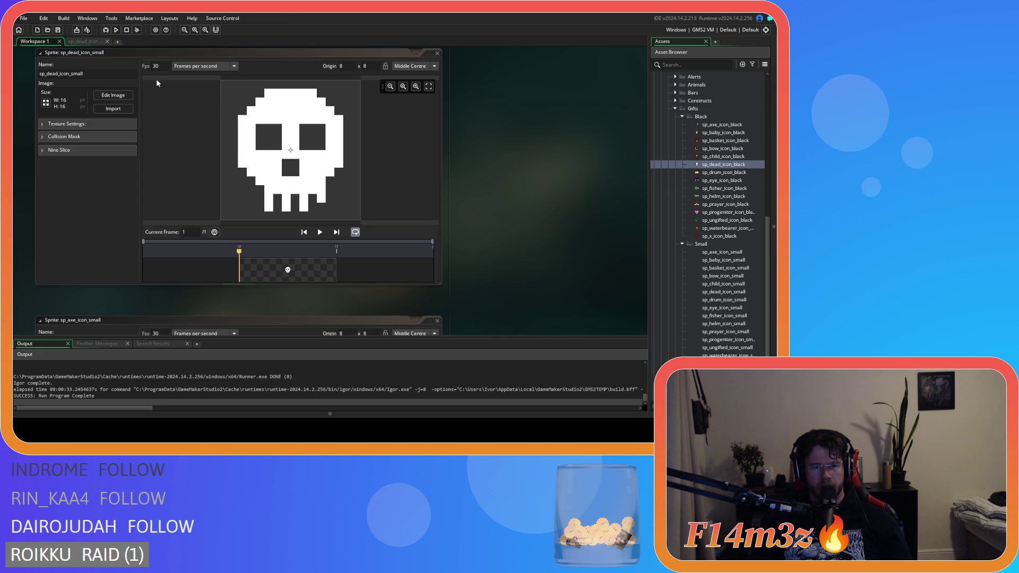
click(78, 43)
key(ctrl+z)
click(34, 41)
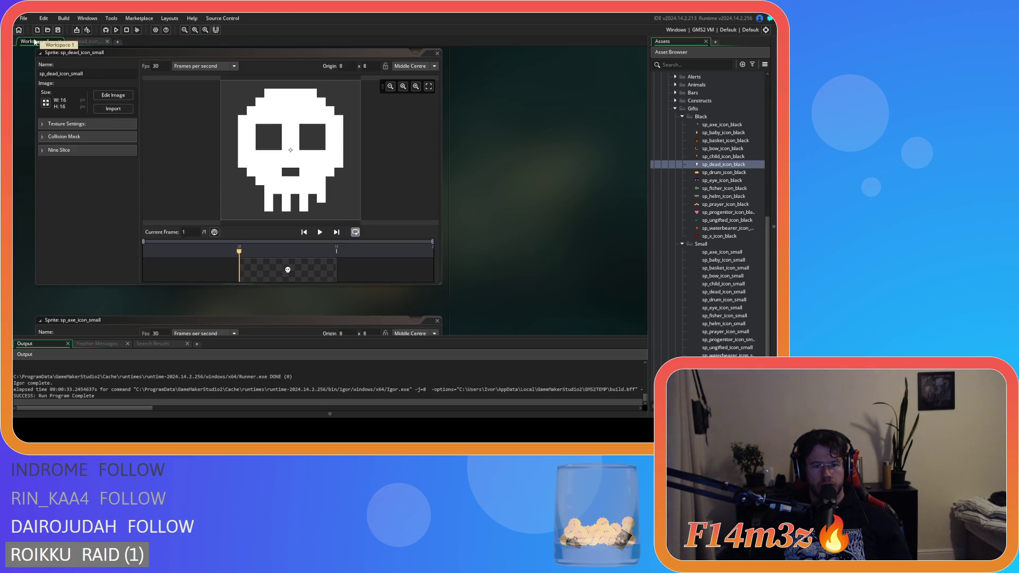
click(87, 43)
drag(268, 232, 289, 233)
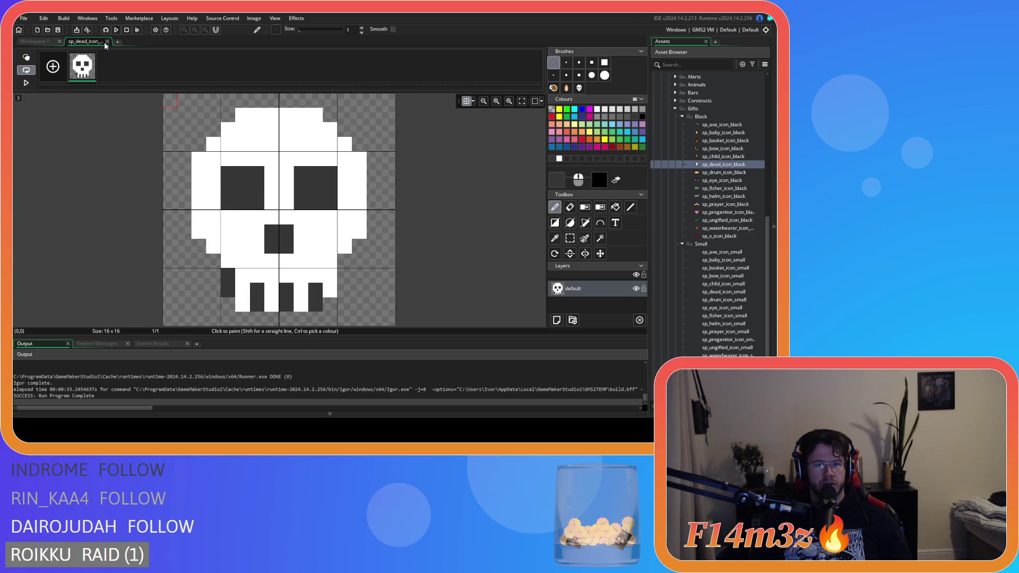
Close the skull image editor and both the small and black skull sprite windows.
click(106, 42)
scroll(489, 260, down, 3)
scroll(485, 253, down, 15)
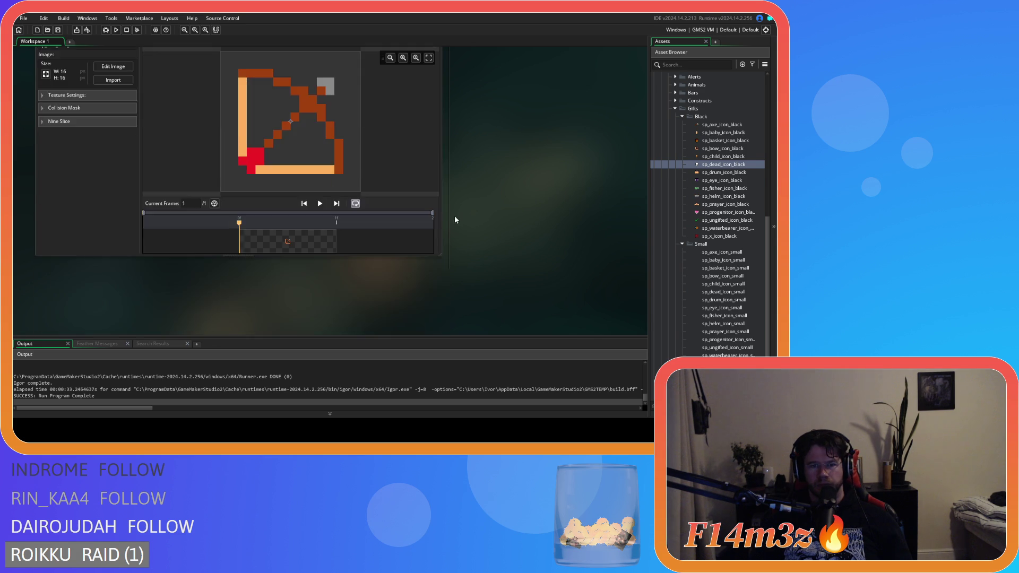
scroll(455, 215, up, 5)
scroll(439, 244, up, 3)
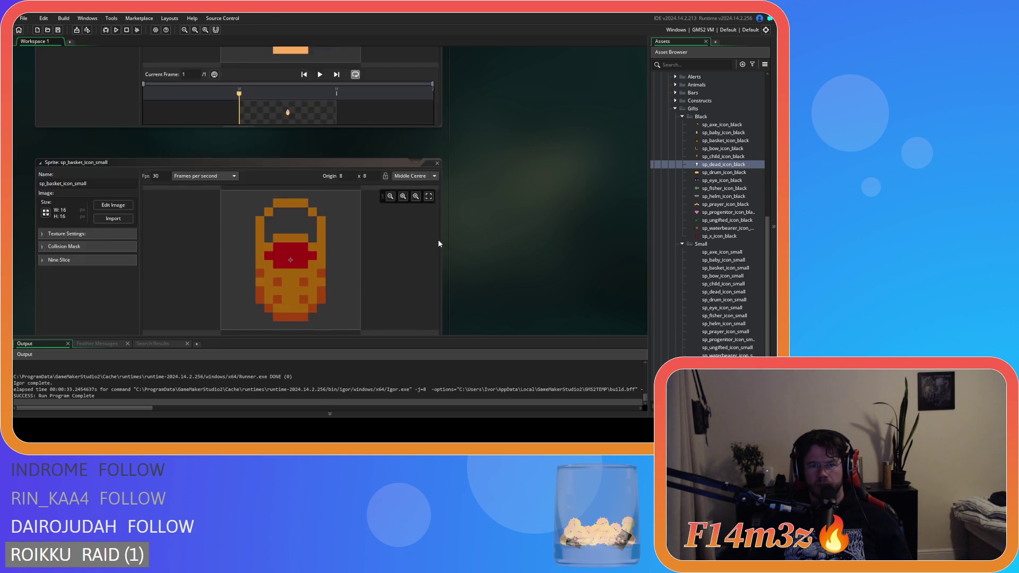
scroll(454, 259, up, 3)
scroll(454, 260, up, 9)
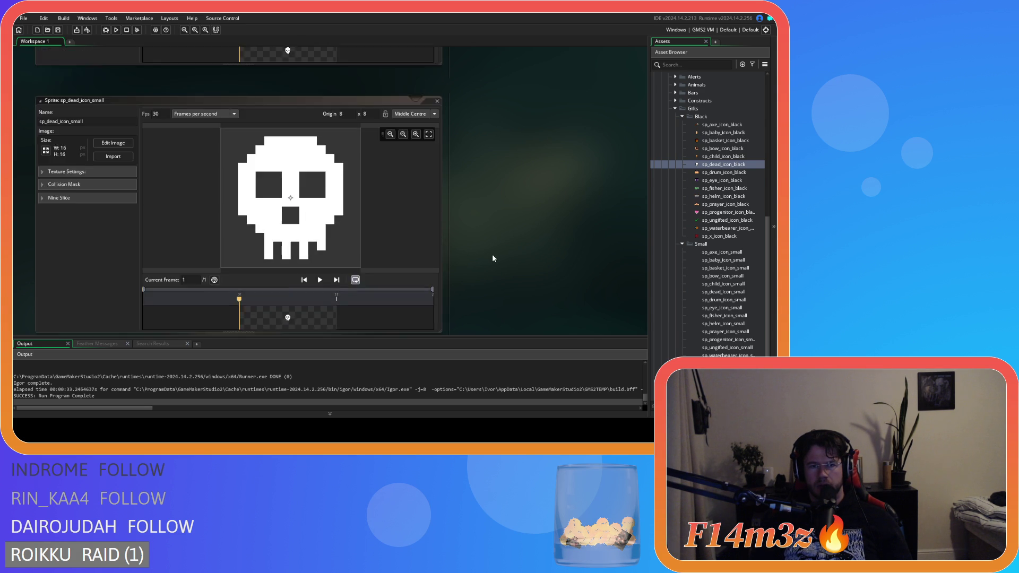
click(438, 244)
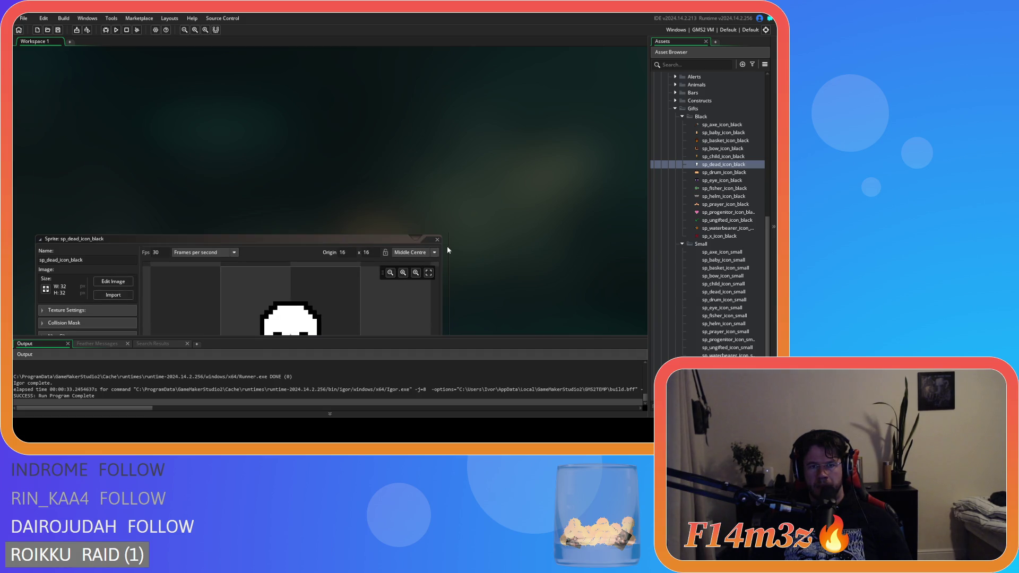
click(437, 241)
click(749, 301)
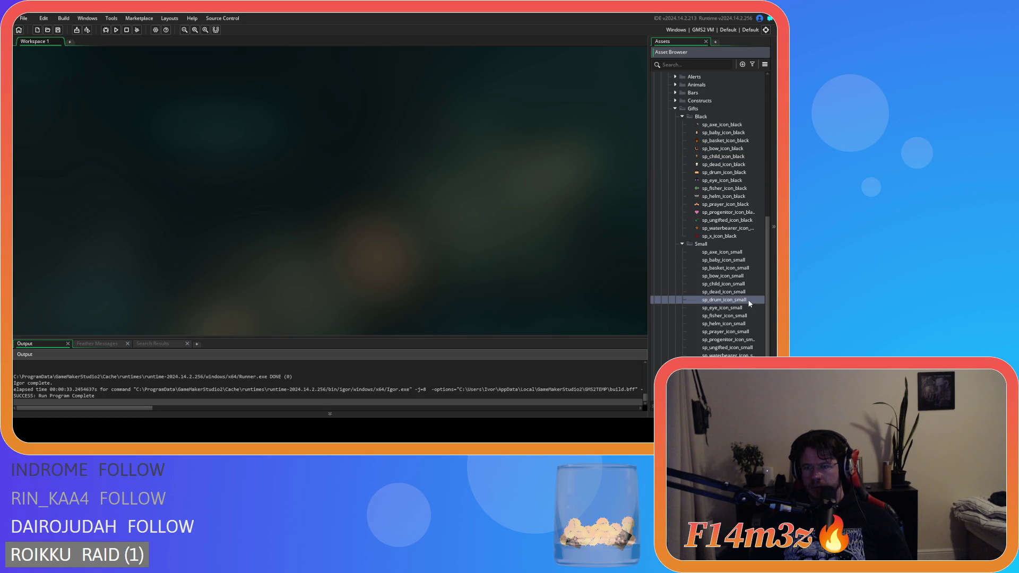
Open sp_drum_icon_black for reference and resize sp_drum_icon_small to 16x16.
double_click(735, 174)
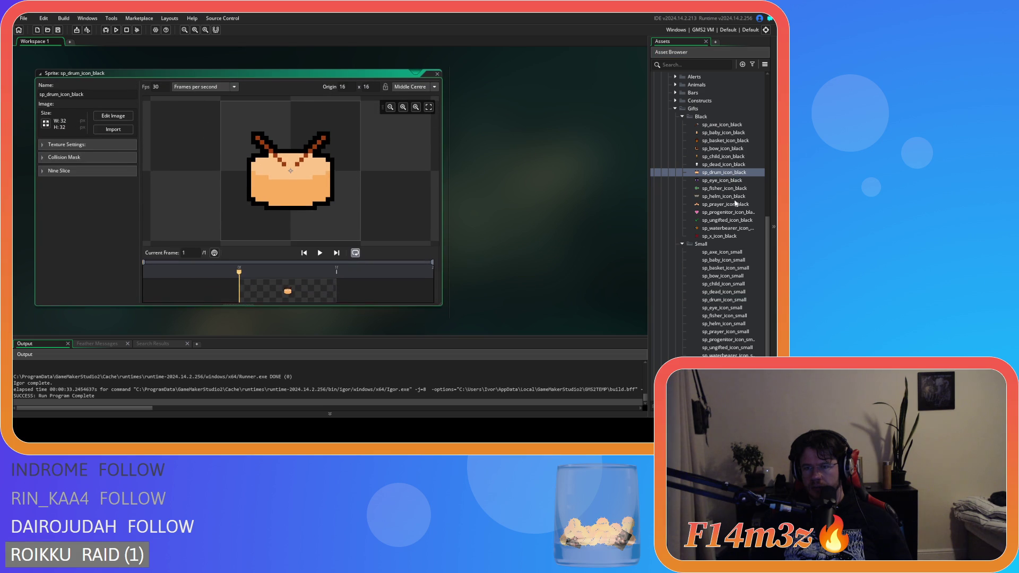
double_click(749, 301)
click(45, 122)
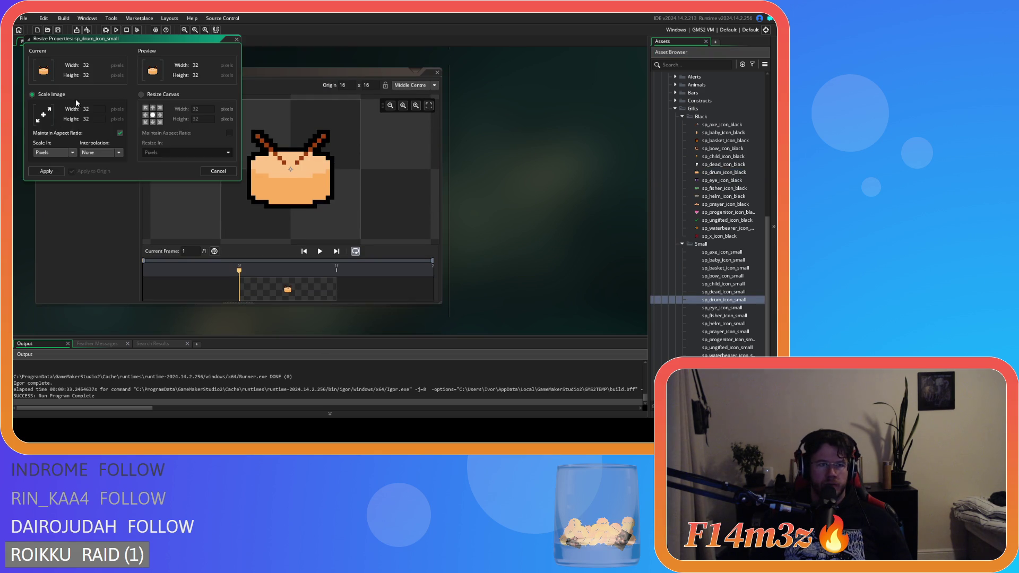
text(16)
click(52, 173)
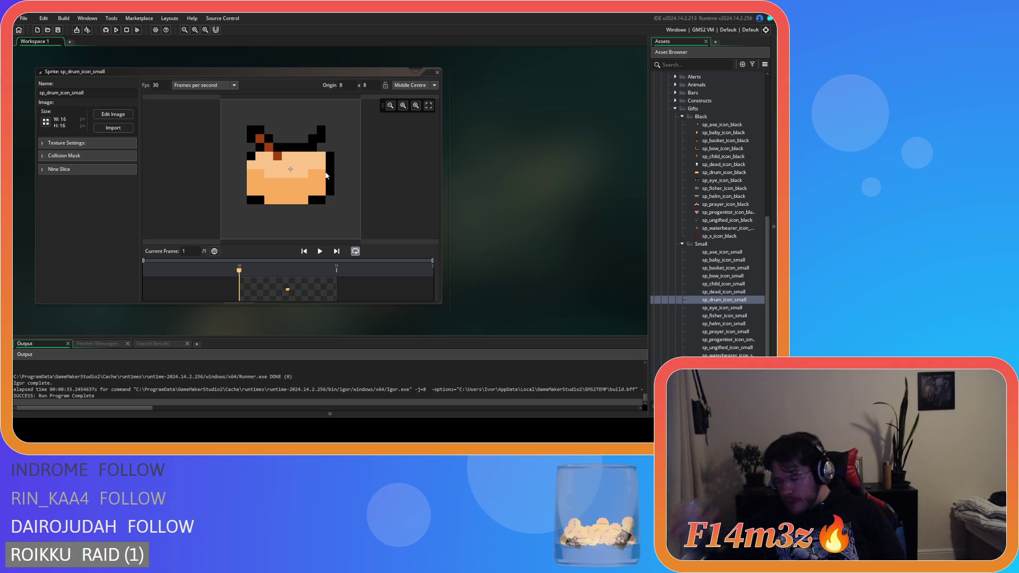
double_click(326, 175)
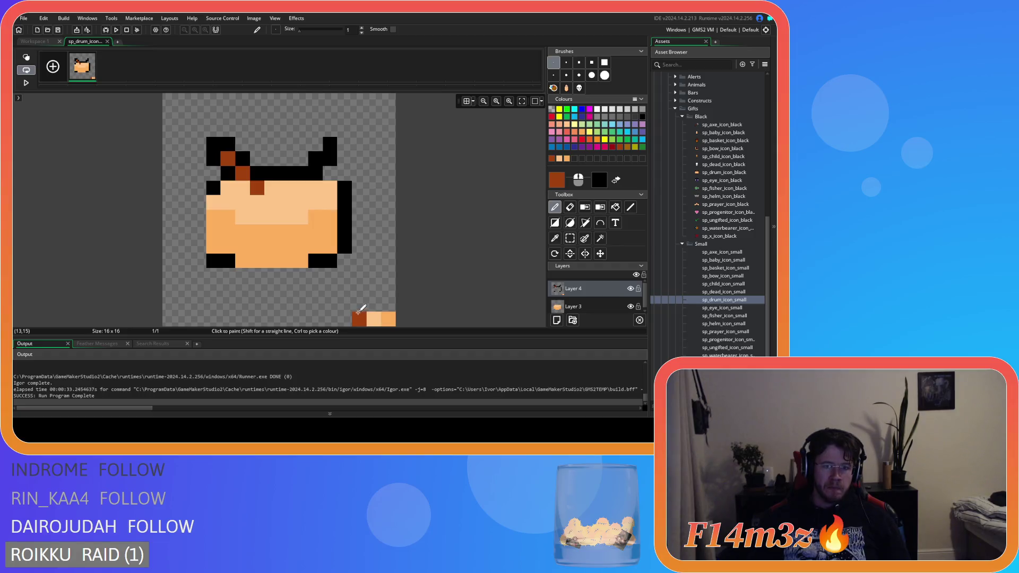
Rectangle-select and delete the old drum outline, then delete Layer 3 with its drum art.
click(570, 238)
drag(416, 130, 168, 261)
key(Delete)
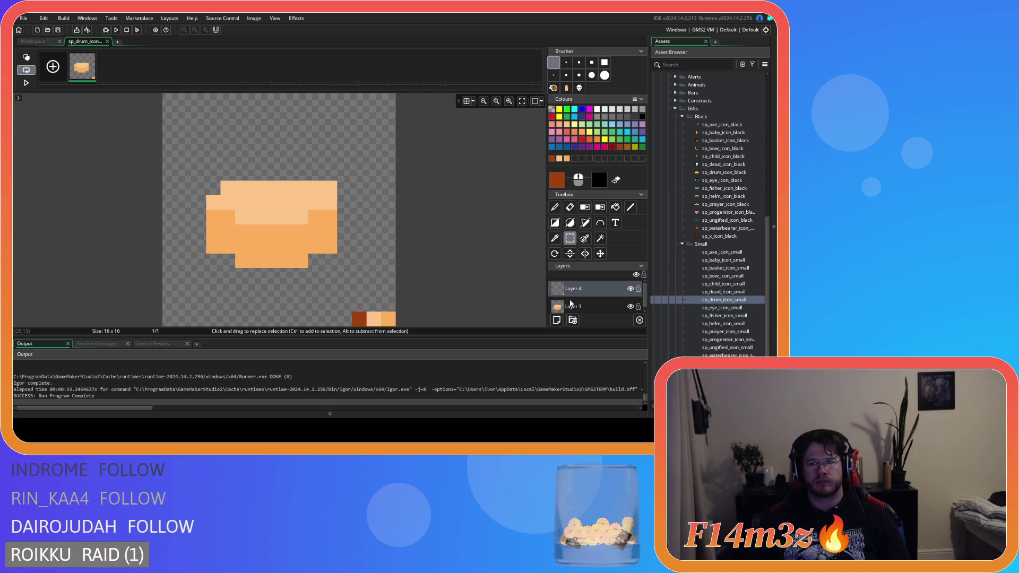
click(589, 307)
key(Delete)
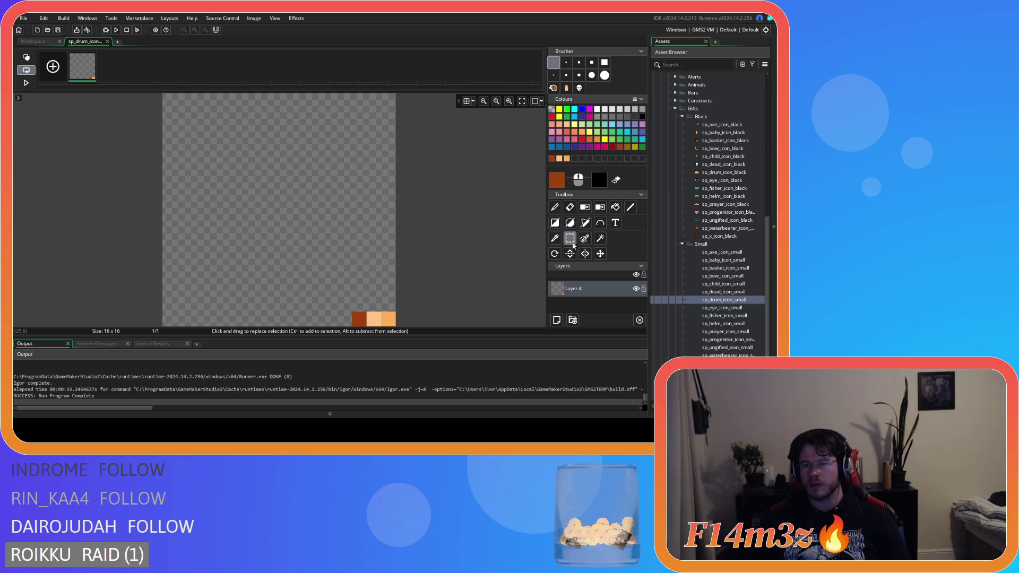
Choose the ellipse tool in light tan, checking the black drum for reference.
click(571, 223)
alt+click(374, 319)
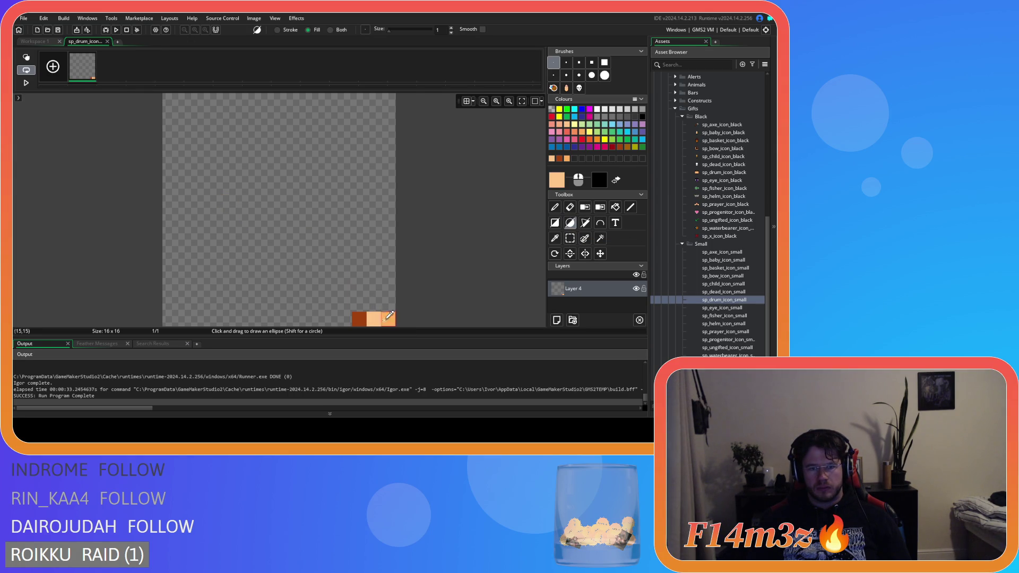
click(34, 41)
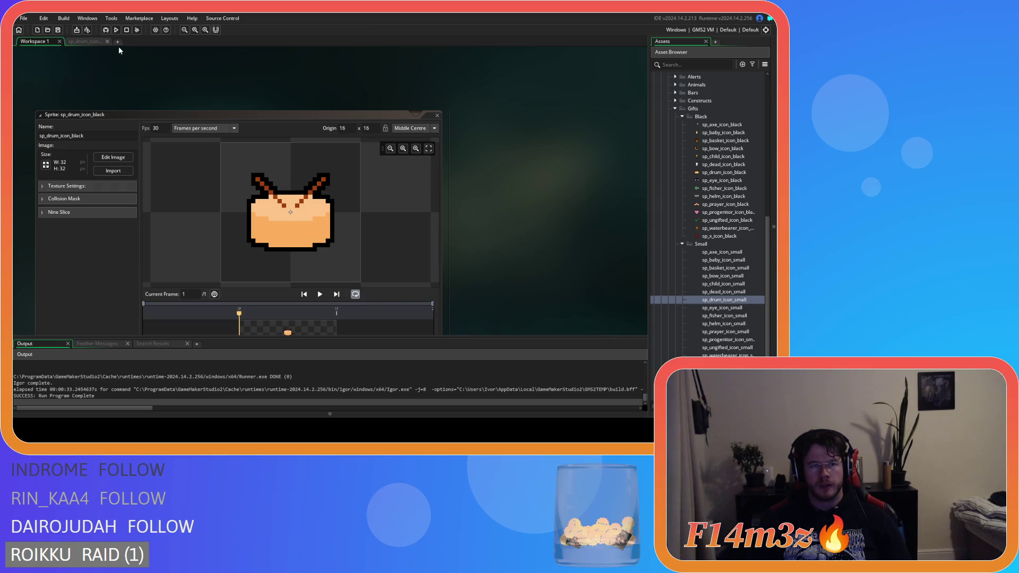
click(86, 41)
With the grid on, draw a tan ellipse drum and outline and flood-fill its lower half orange.
click(467, 100)
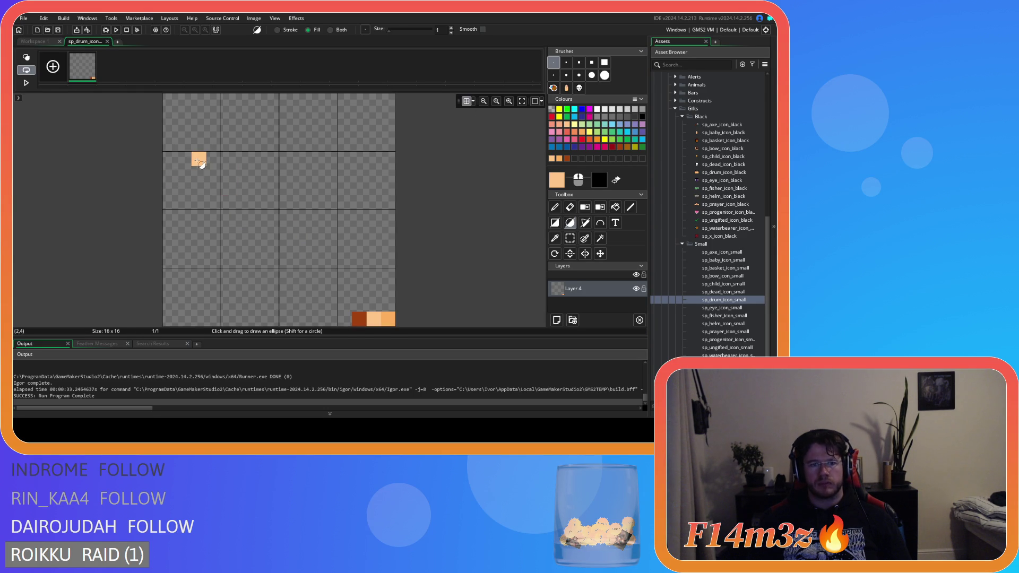
mouse_move(207, 167)
mouse_down()
mouse_move(268, 193)
mouse_move(374, 192)
mouse_move(375, 205)
mouse_up()
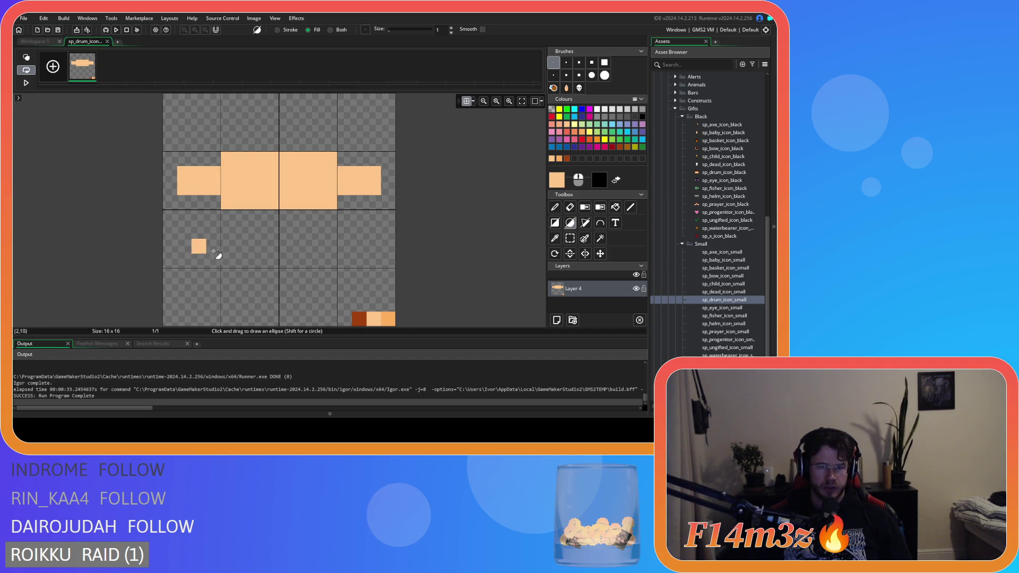
click(555, 208)
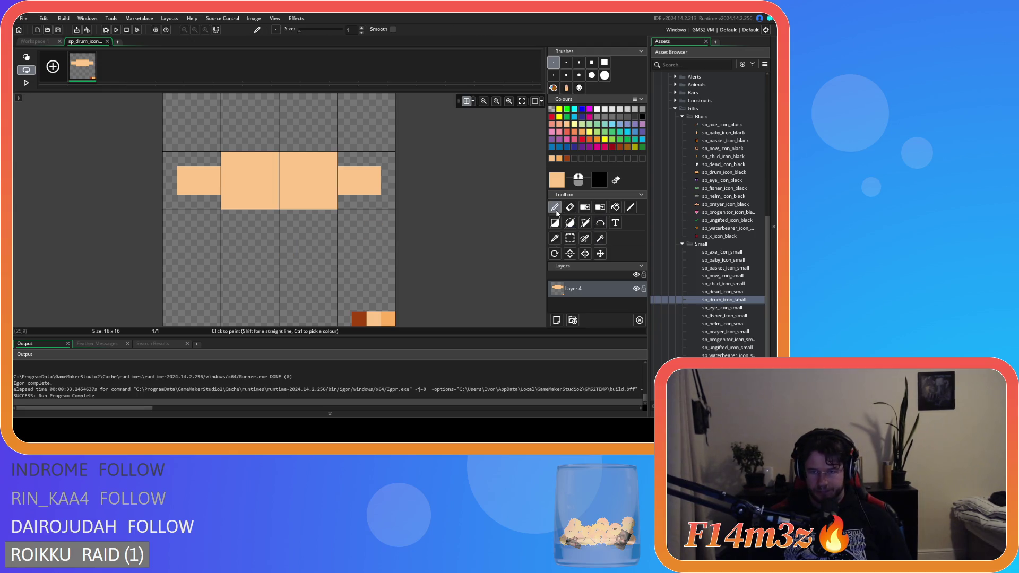
click(560, 158)
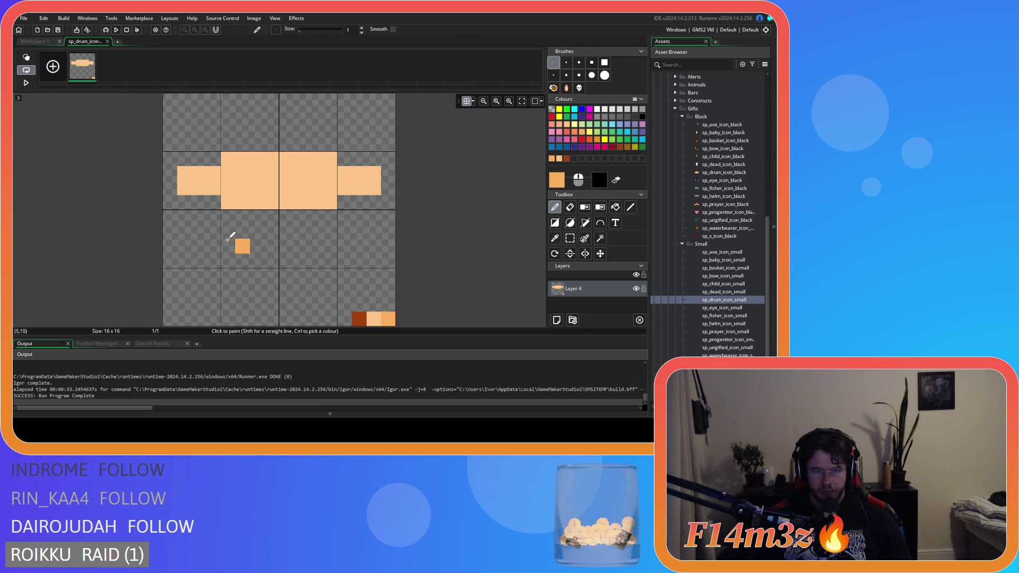
mouse_move(182, 208)
mouse_down()
mouse_move(184, 245)
mouse_move(225, 265)
mouse_move(374, 215)
mouse_move(374, 201)
mouse_up()
click(281, 237)
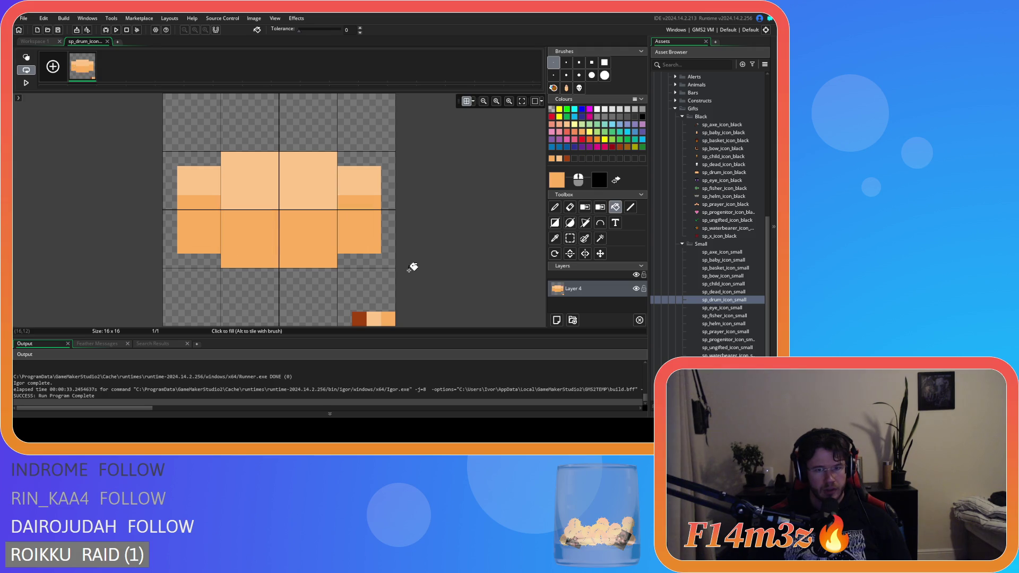
click(44, 42)
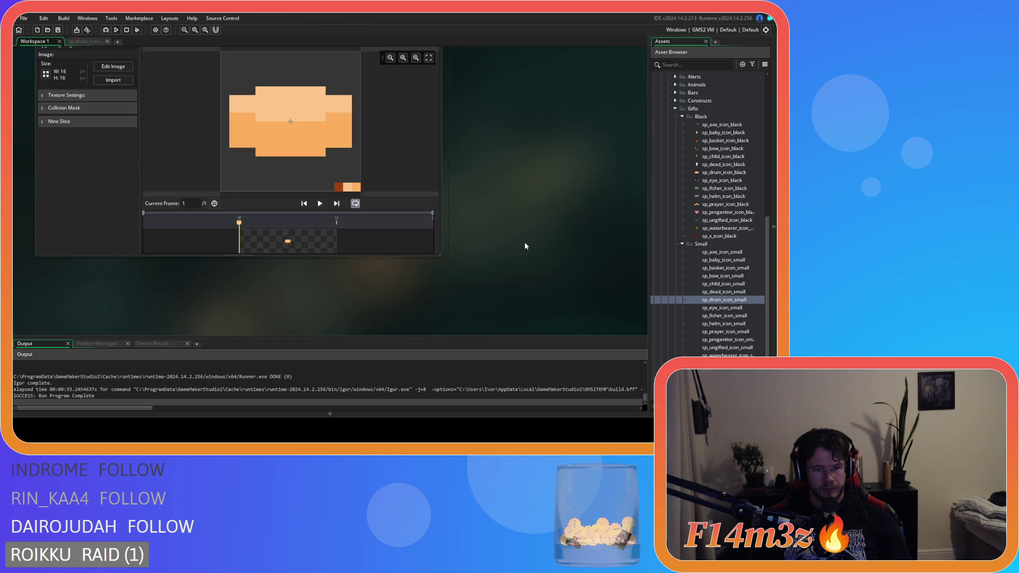
Erase the four corner pixels of the drum's side bumps.
key(ctrl+Tab)
key(e)
click(374, 247)
click(185, 247)
click(184, 174)
click(374, 174)
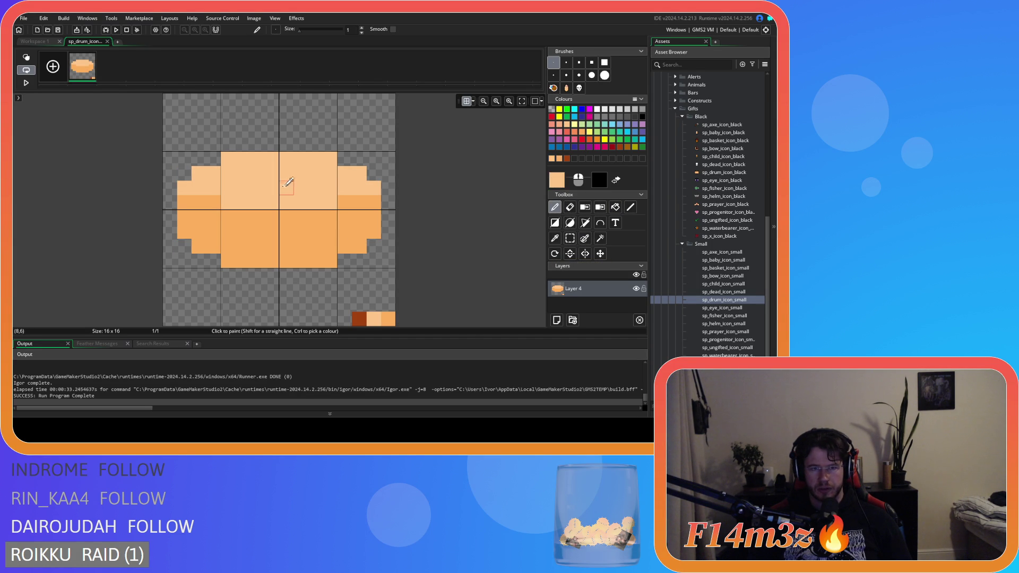
Paint light peach highlight pixels along the drum's middle row.
click(552, 210)
click(374, 202)
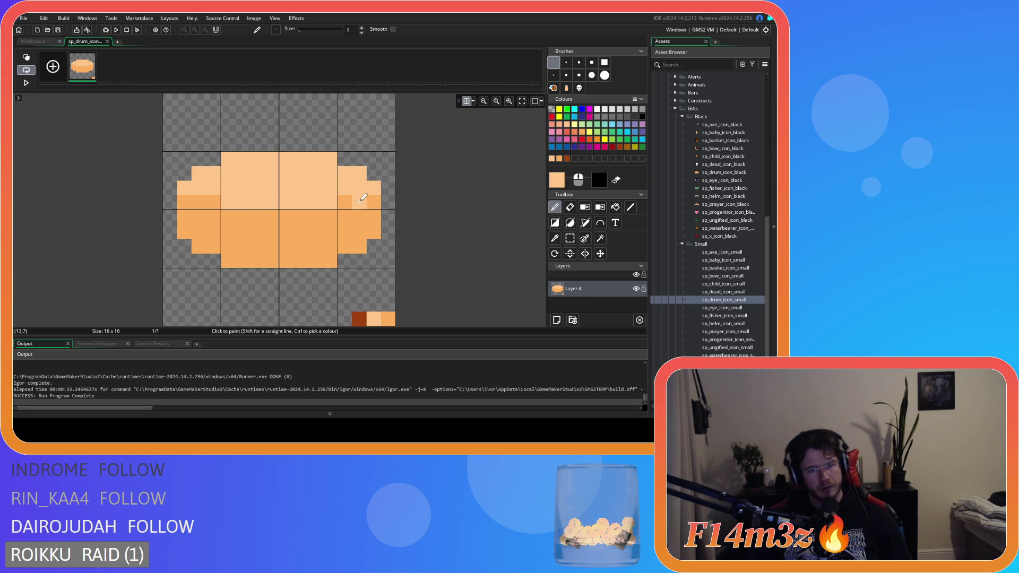
mouse_move(353, 202)
mouse_down()
mouse_move(229, 217)
mouse_move(199, 203)
mouse_up()
click(34, 42)
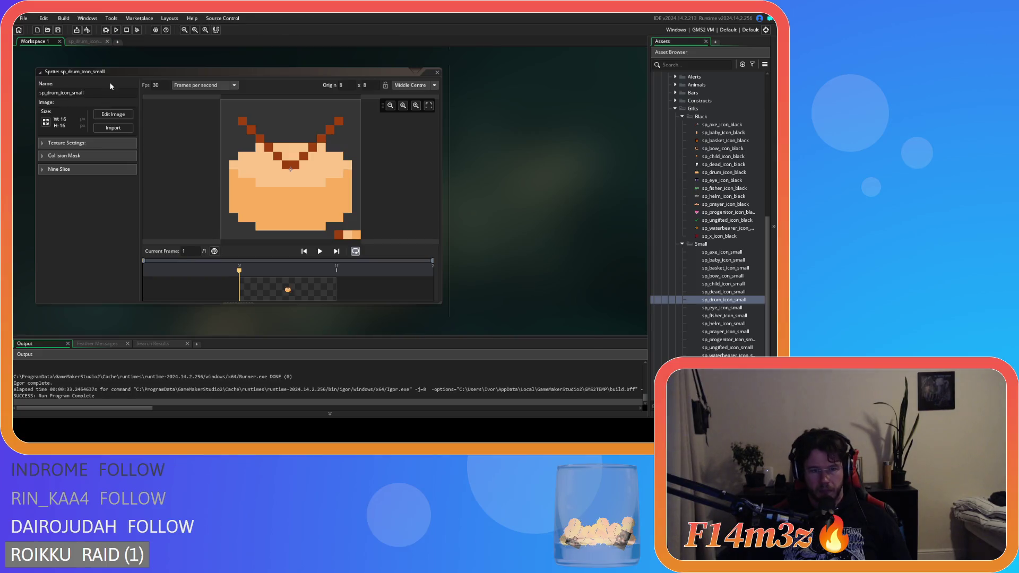
click(86, 43)
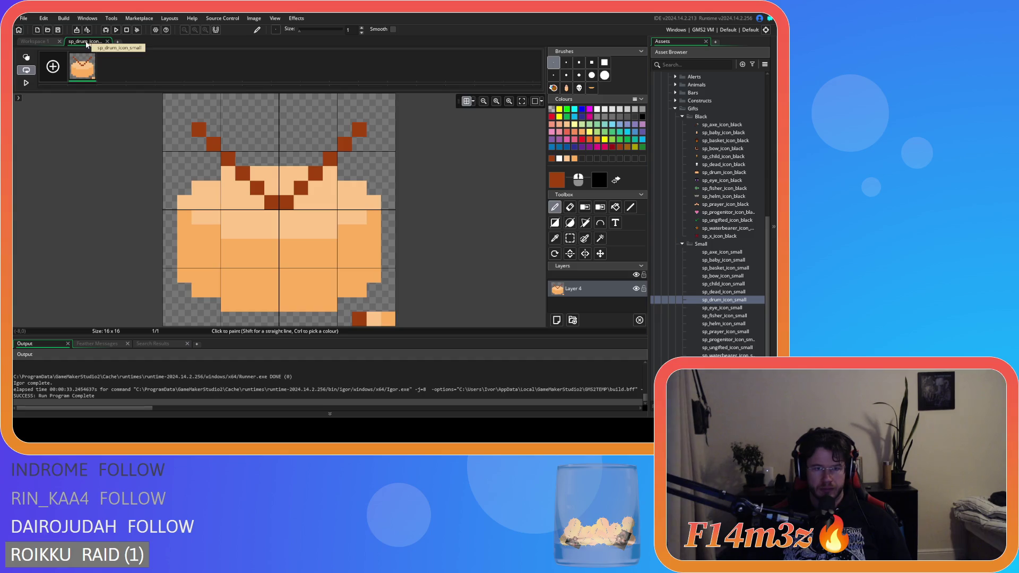
click(29, 41)
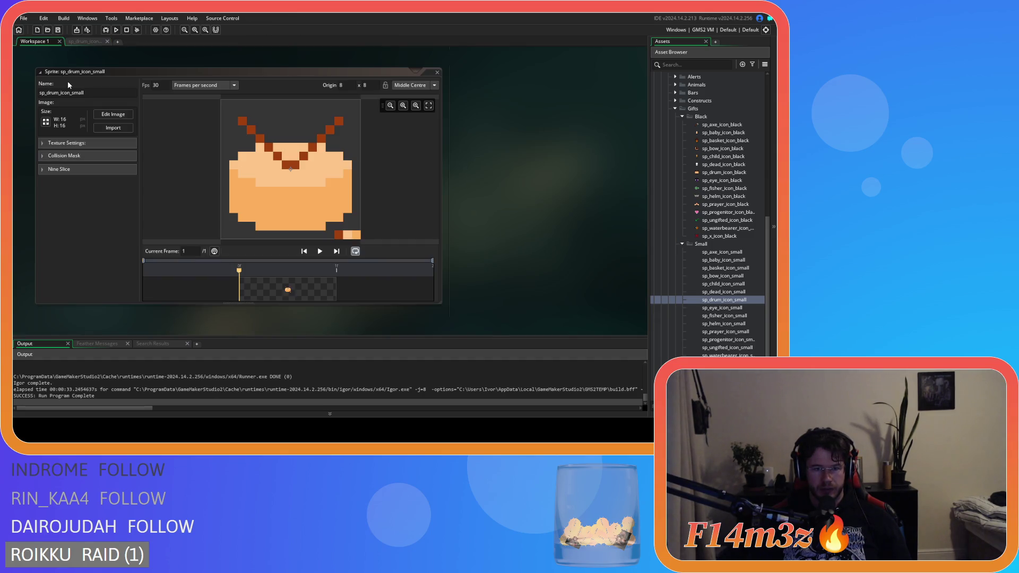
Nudge the drum's upper part up one pixel and fill the empty row with drum orange.
click(79, 42)
key(s)
drag(162, 95, 395, 254)
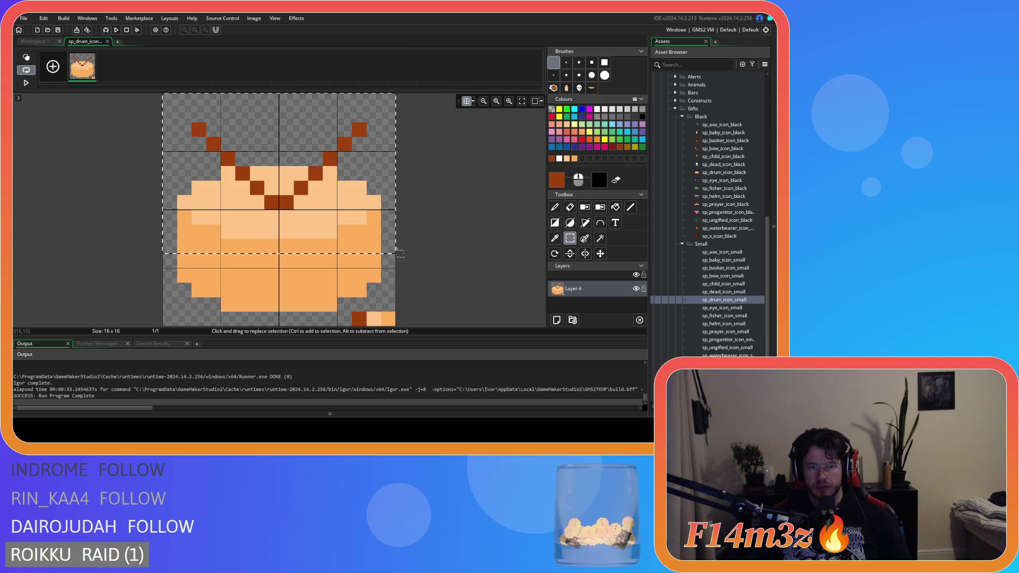
key(Up)
key(d)
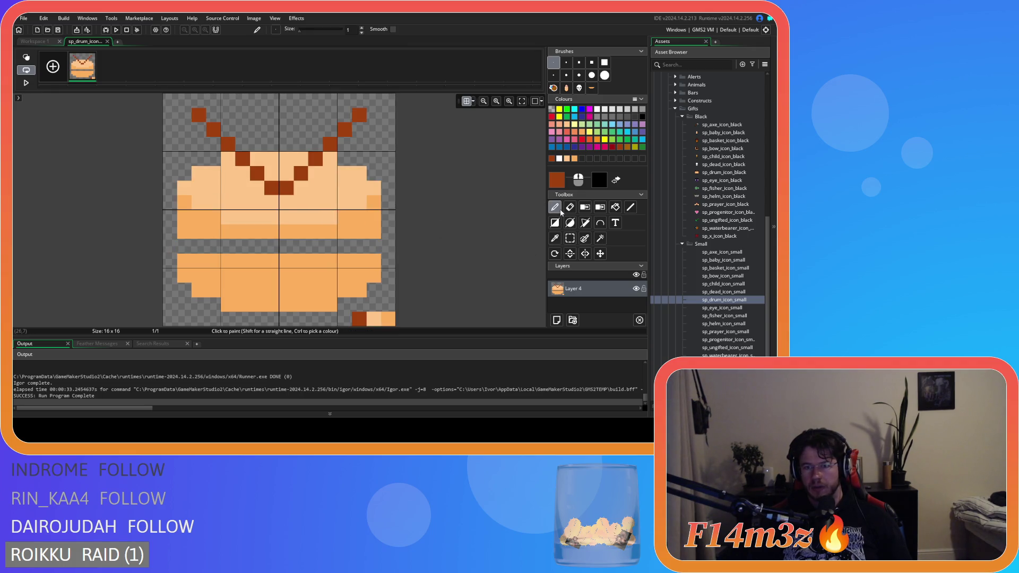
ctrl+click(362, 237)
drag(228, 247, 374, 246)
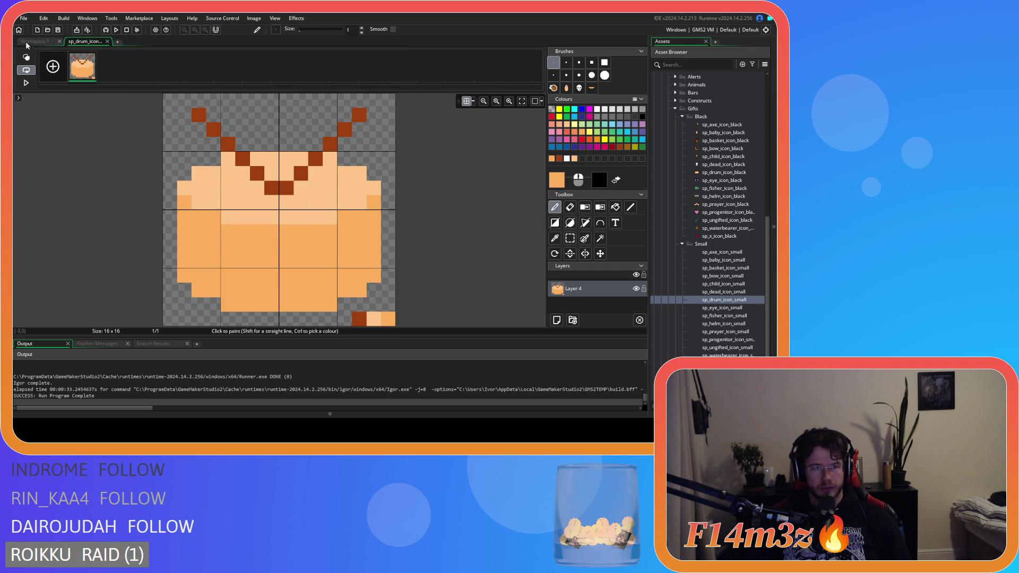
click(25, 42)
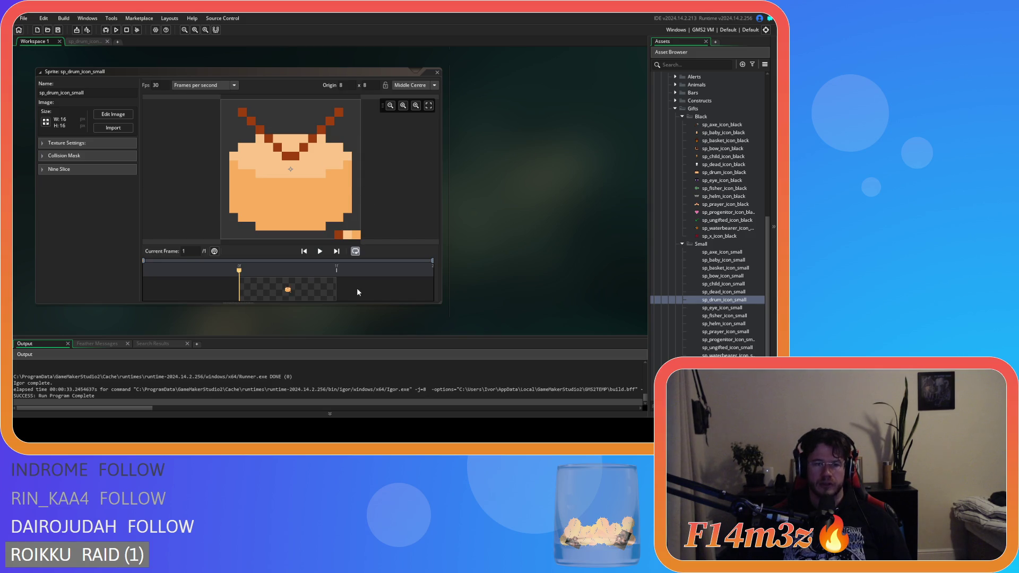
Compare the small drum with the large drum sprite, undoing the last edit.
drag(113, 68, 113, 334)
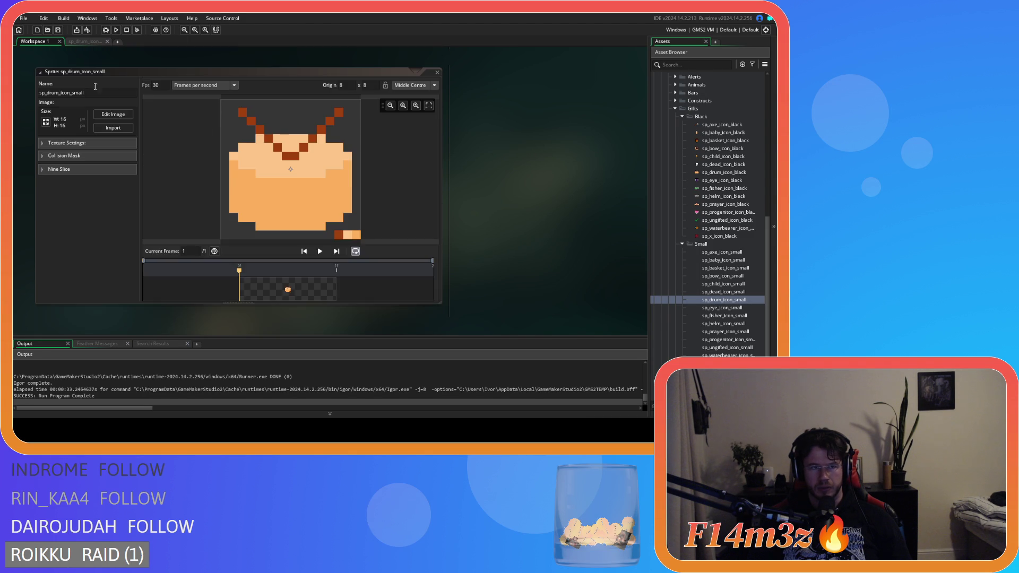
click(113, 111)
key(ctrl+z)
click(35, 42)
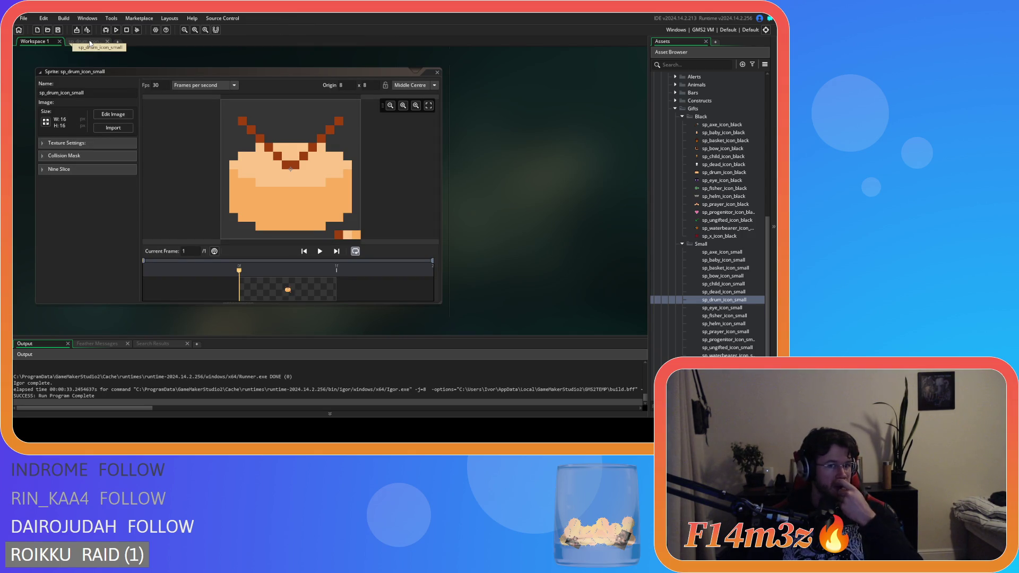
click(88, 41)
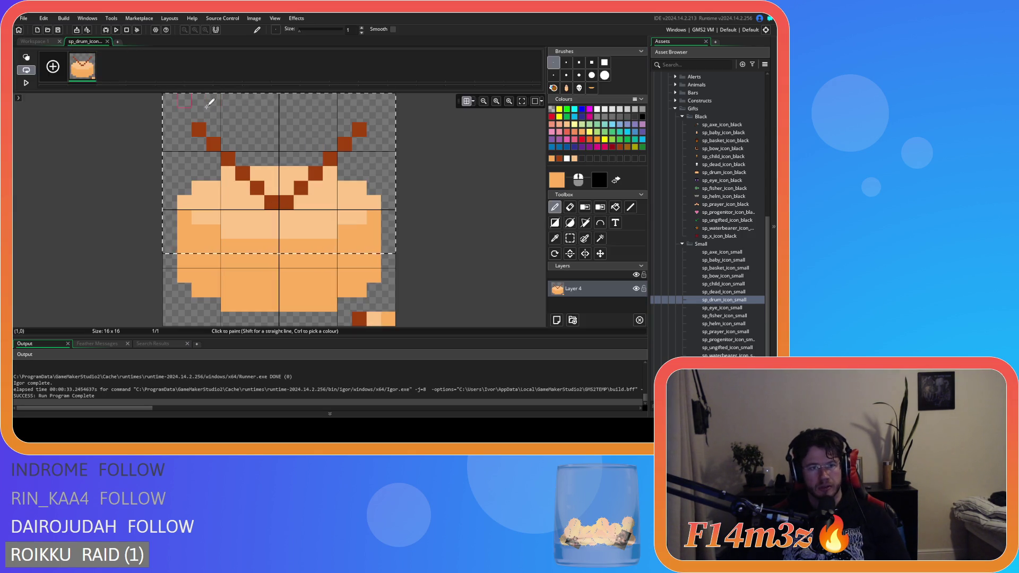
click(33, 41)
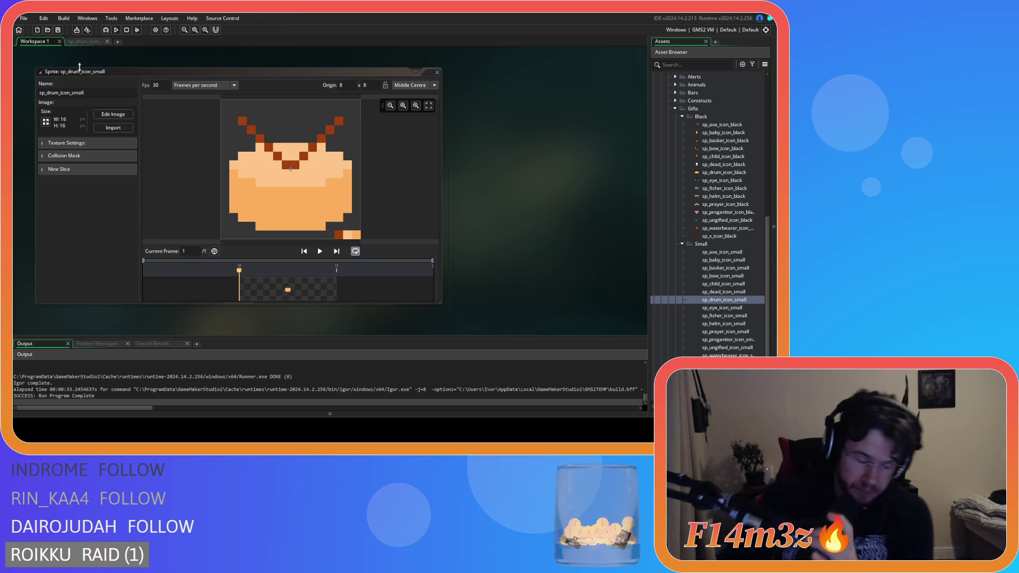
double_click(239, 157)
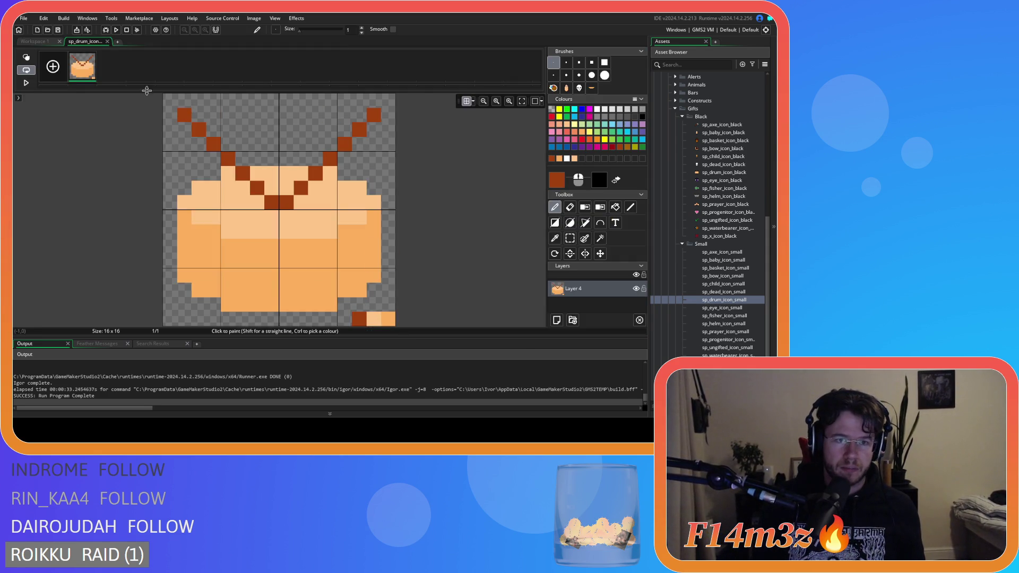
click(33, 42)
click(85, 42)
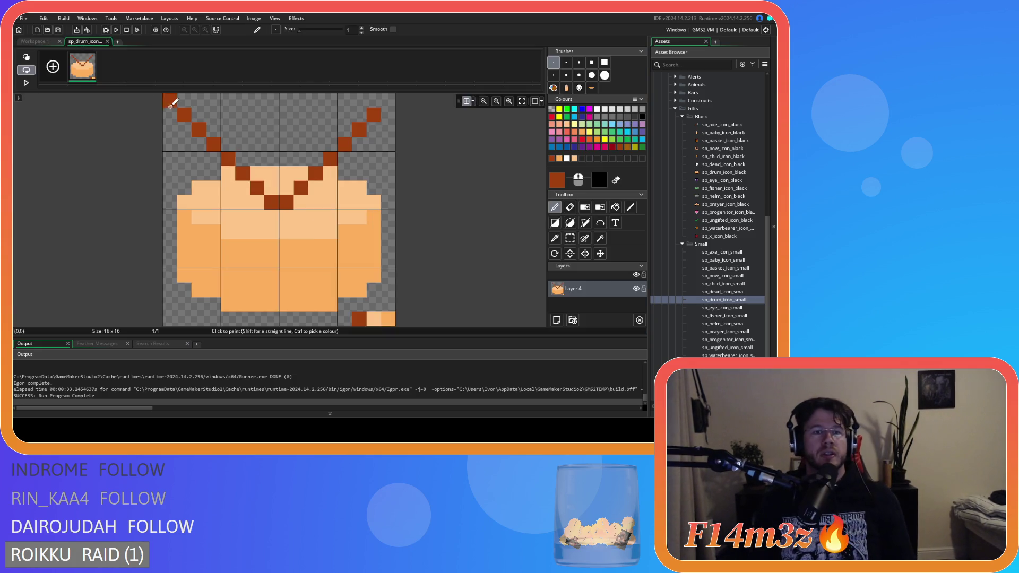
key(ctrl+z)
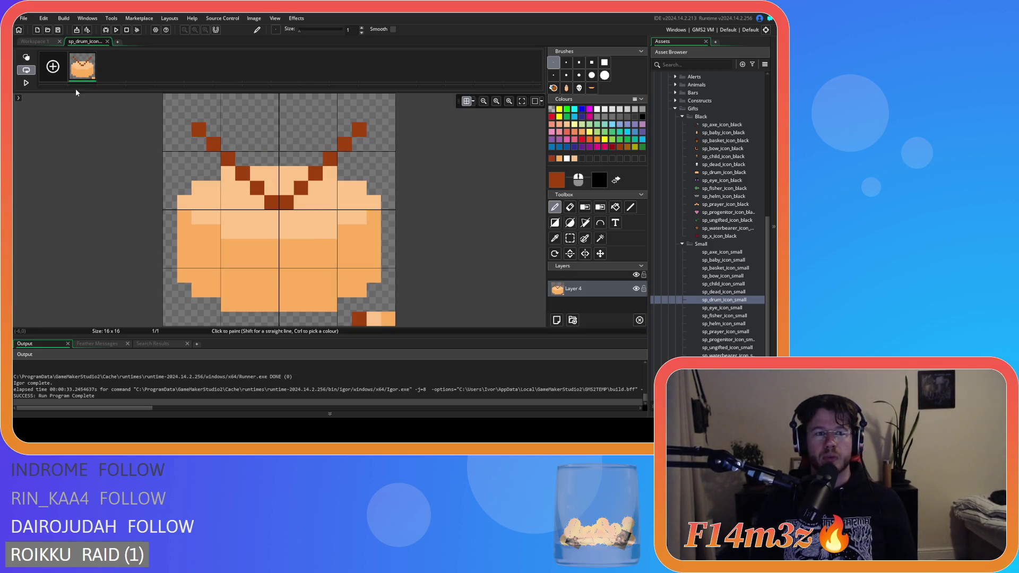
Erase the stray bottom-right pixels of the drum, close its editor, and open sp_eye_icon_small.
click(204, 112)
key(ctrl+z)
key(s)
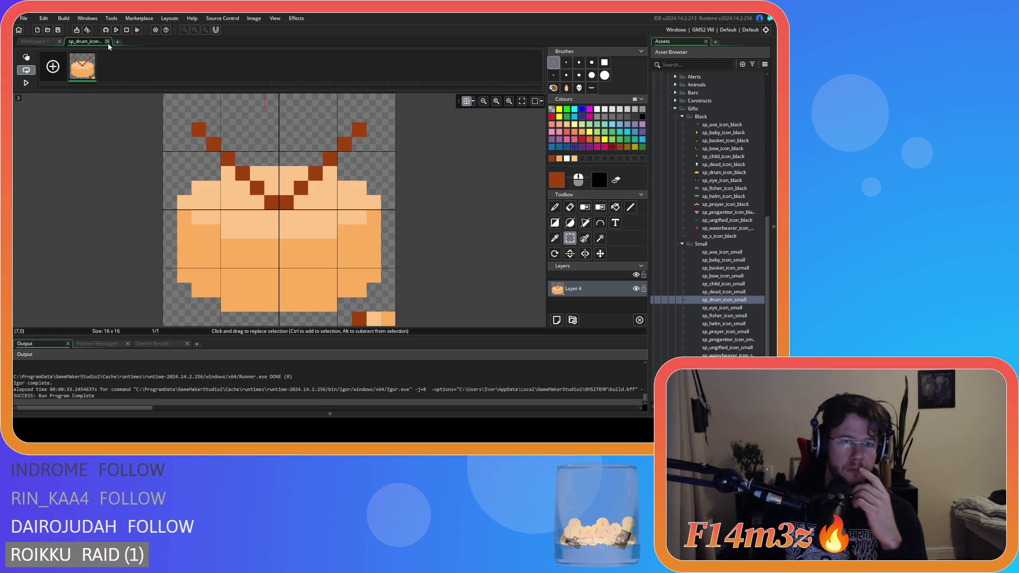
click(555, 209)
click(571, 207)
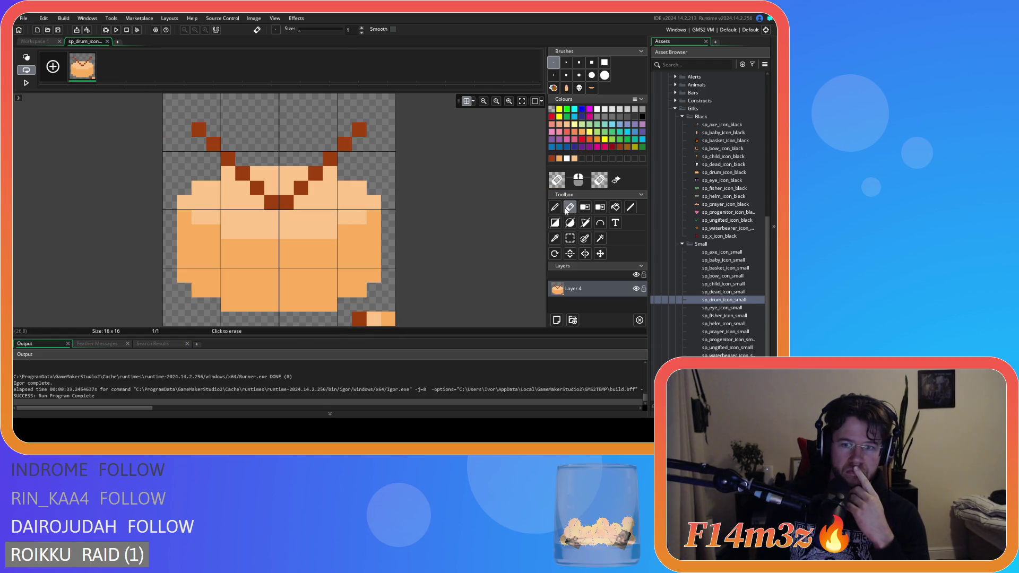
drag(359, 318, 392, 319)
click(107, 41)
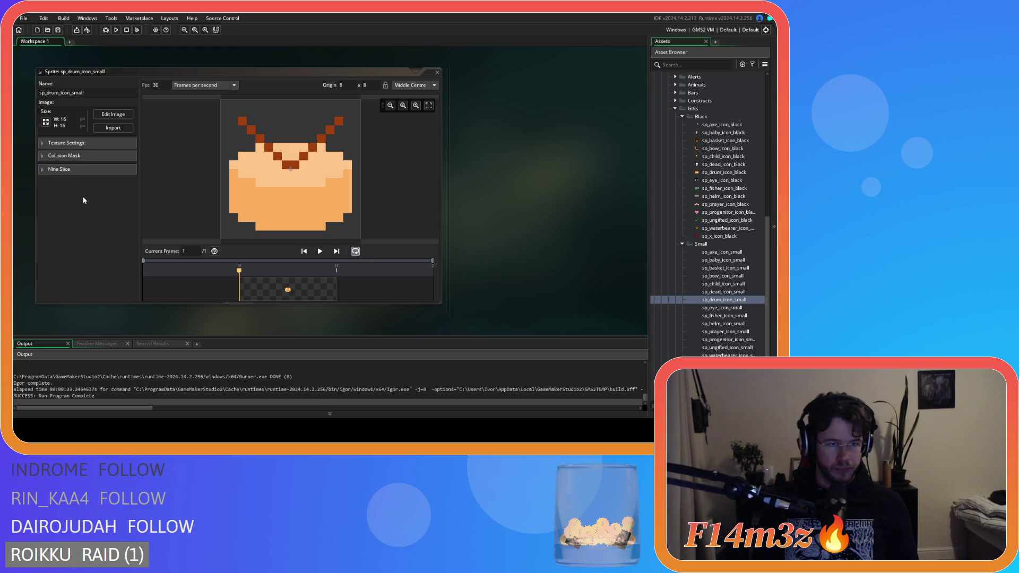
drag(440, 72, 484, 134)
double_click(722, 308)
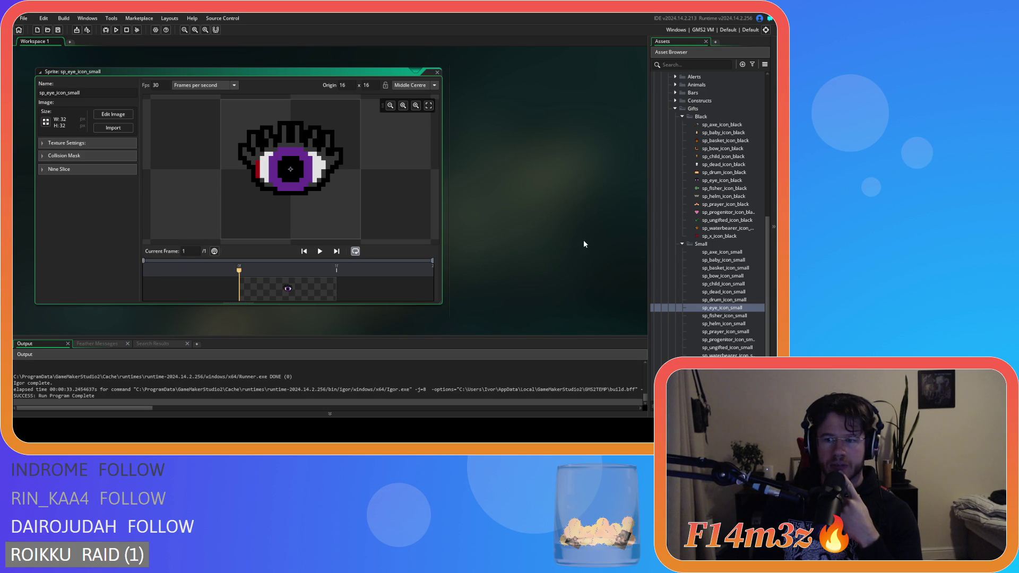
Close the small eye and large drum windows and open sp_eye_icon_black for reference.
click(436, 72)
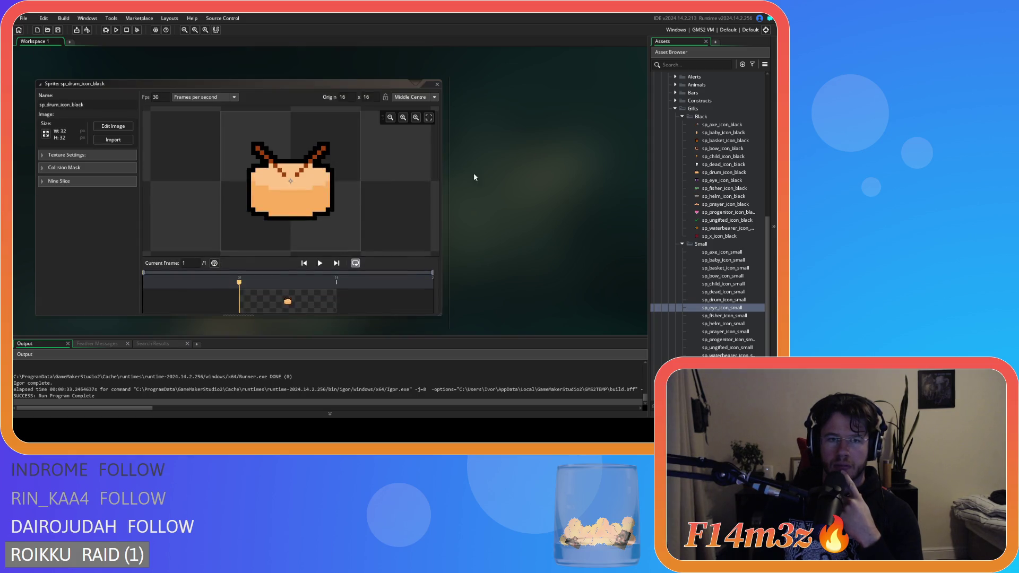
click(437, 85)
double_click(722, 181)
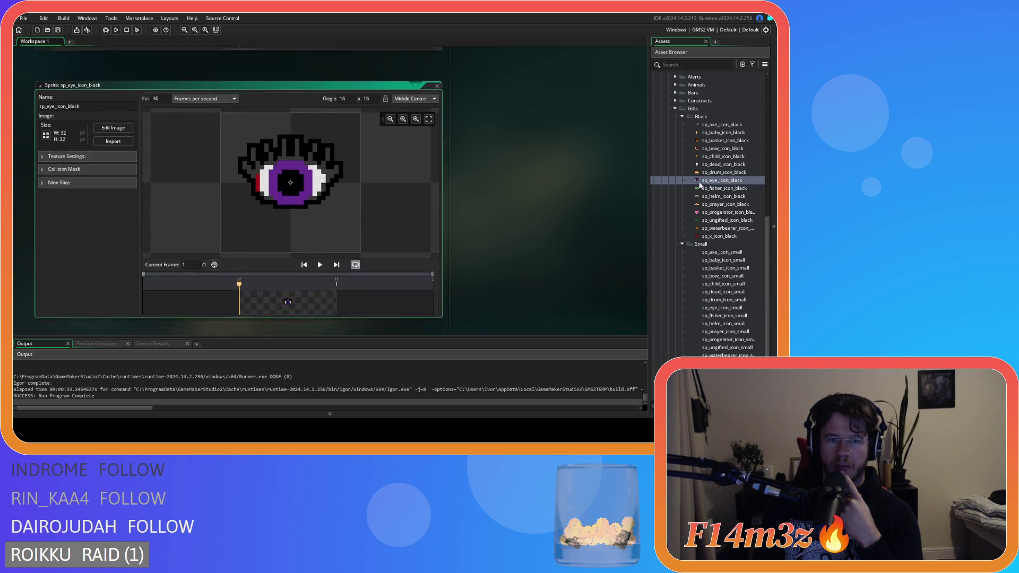
scroll(518, 204, down, 5)
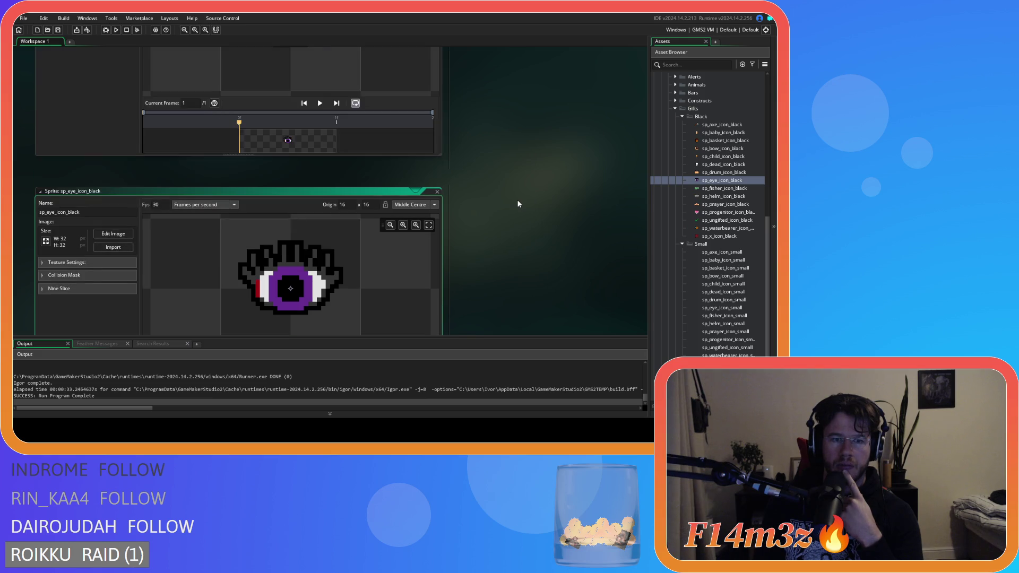
Resize sp_eye_icon_small to 16x16 and open it for pixel editing.
click(46, 165)
text(16)
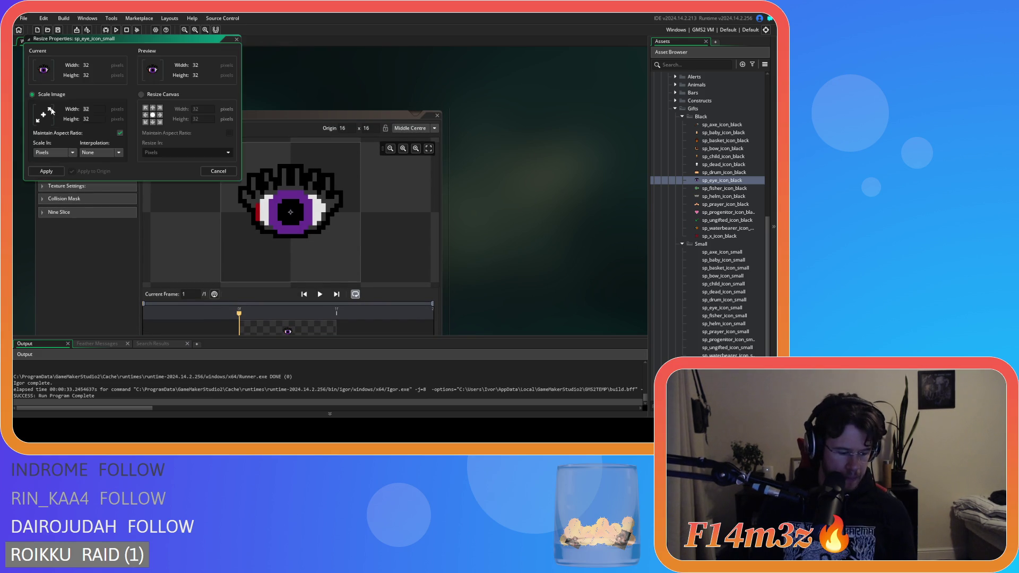
click(99, 119)
click(46, 171)
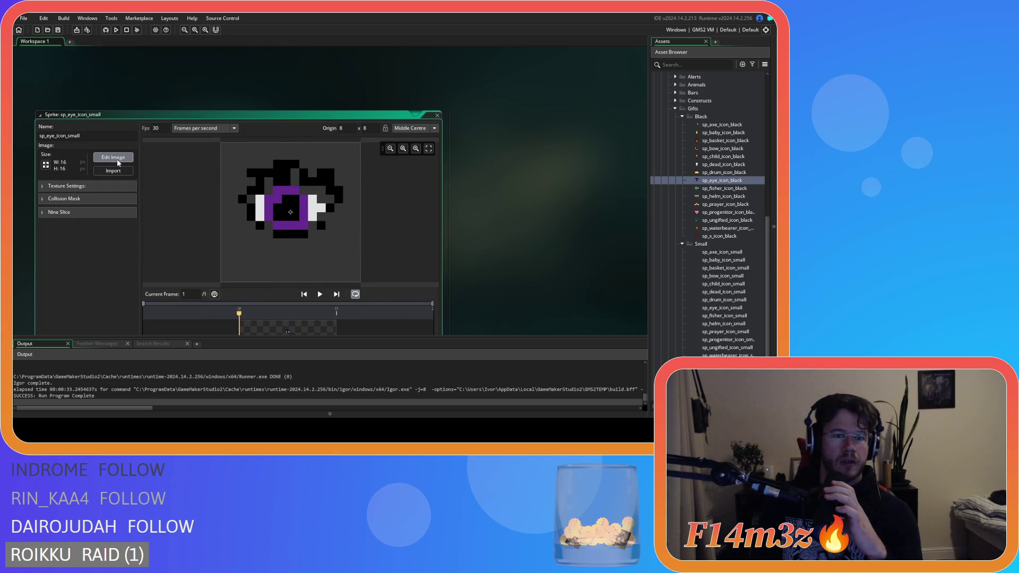
click(119, 155)
ctrl+click(258, 172)
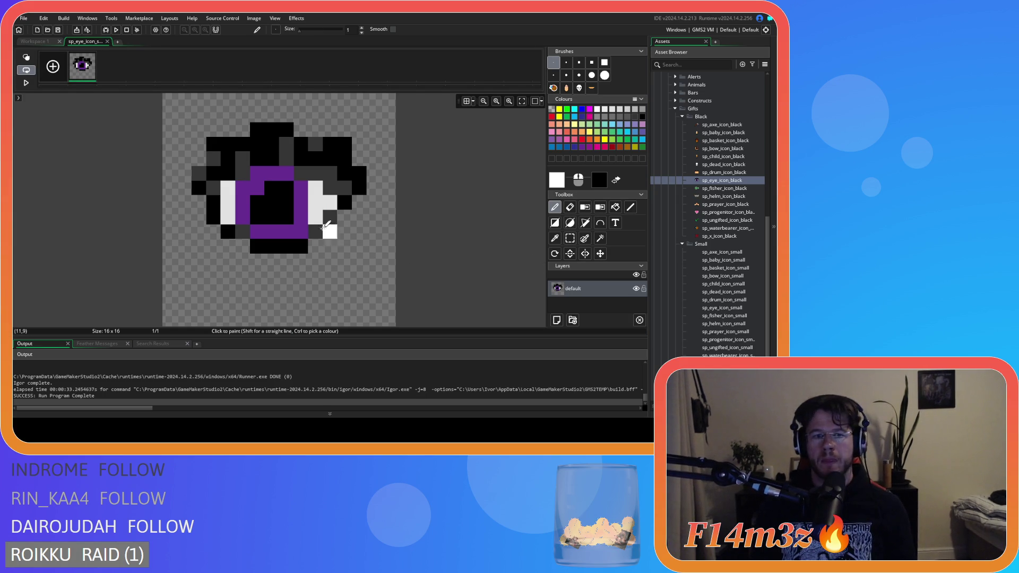
Paint purple, grey and white sample pixels, then select and delete the old eye drawing.
click(388, 319)
ctrl+click(320, 202)
click(374, 318)
ctrl+click(330, 216)
click(359, 318)
click(570, 239)
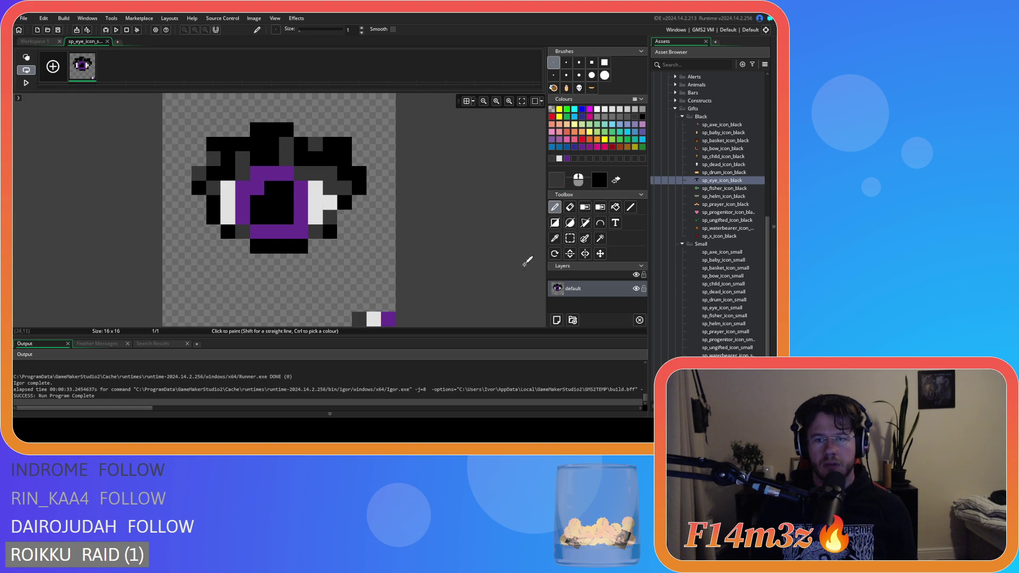
click(184, 129)
drag(193, 134, 400, 252)
key(Delete)
Draw a large white ellipse eyeball on the grid, then open sp_eye_icon_black's image.
ctrl+click(374, 318)
key(o)
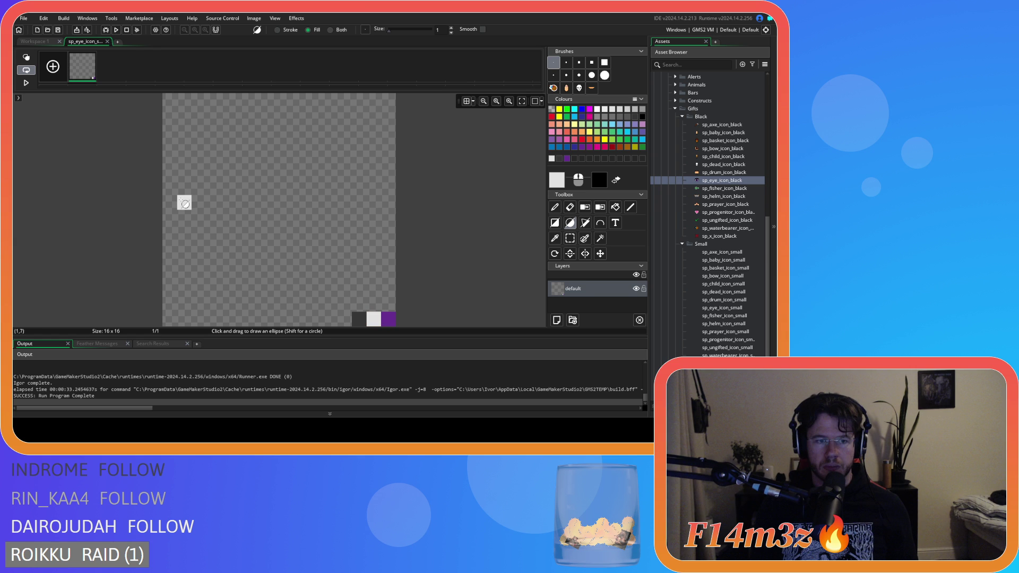
click(466, 101)
drag(180, 265, 375, 163)
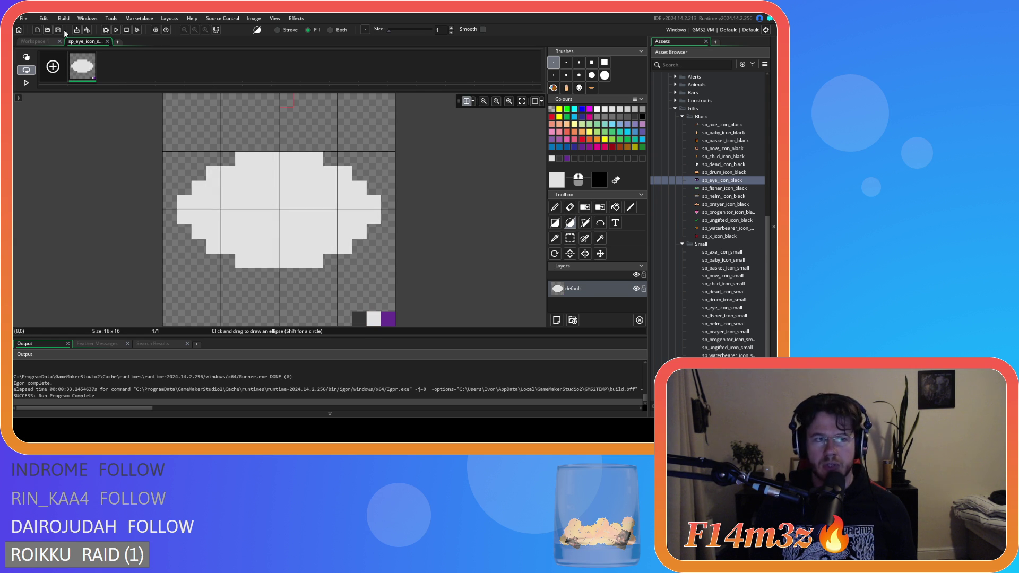
click(45, 43)
click(113, 330)
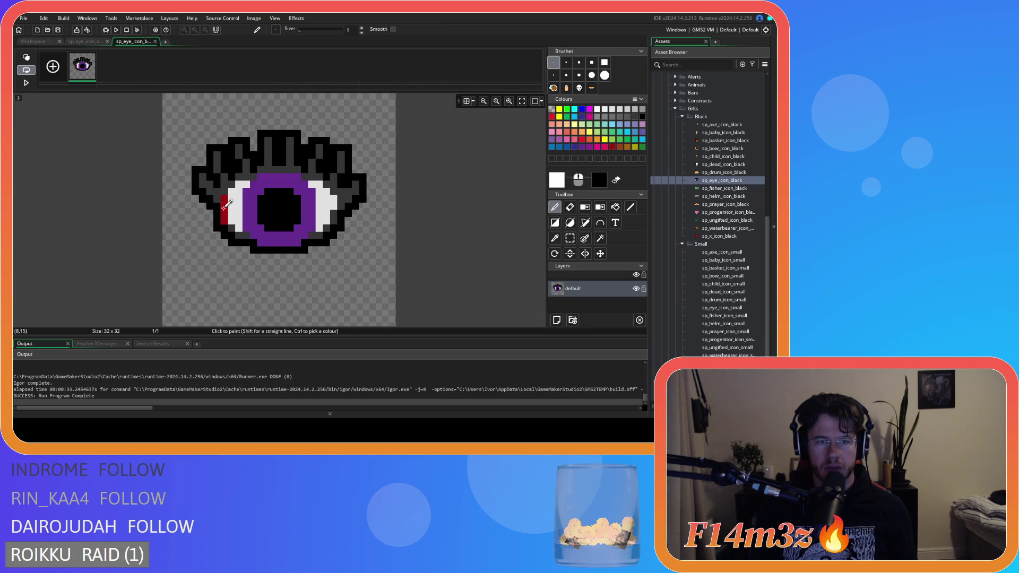
Paint a dark red two-pixel corner on the small eye's left edge.
click(612, 150)
key(ctrl+z)
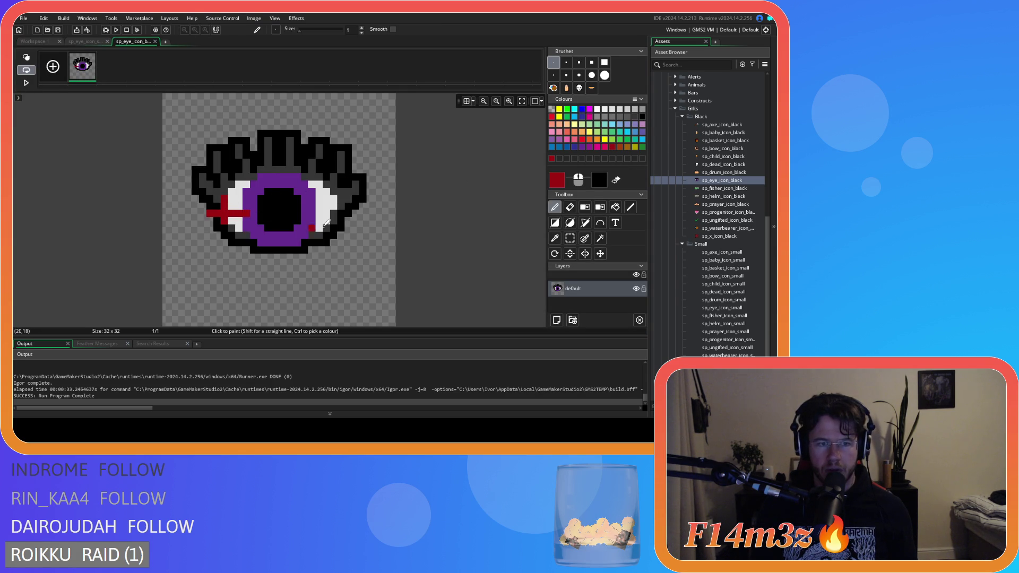
click(155, 41)
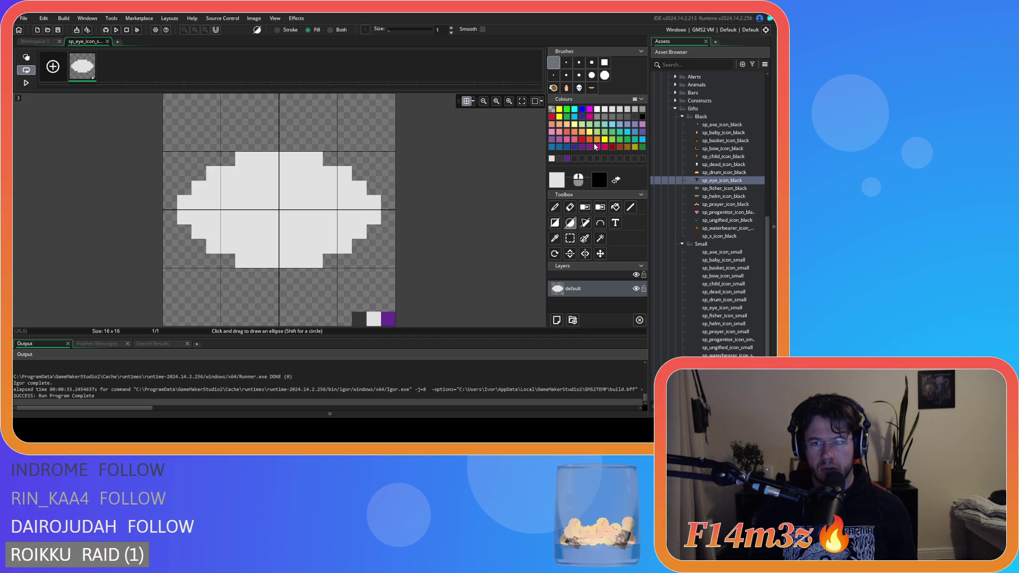
click(605, 147)
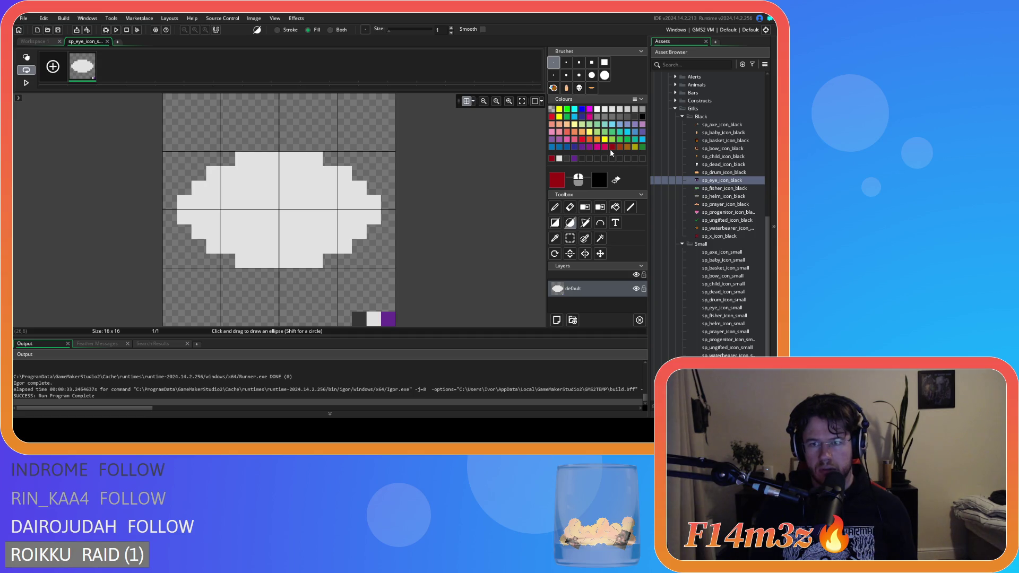
mouse_move(189, 209)
mouse_down()
mouse_move(184, 242)
mouse_move(184, 217)
mouse_up()
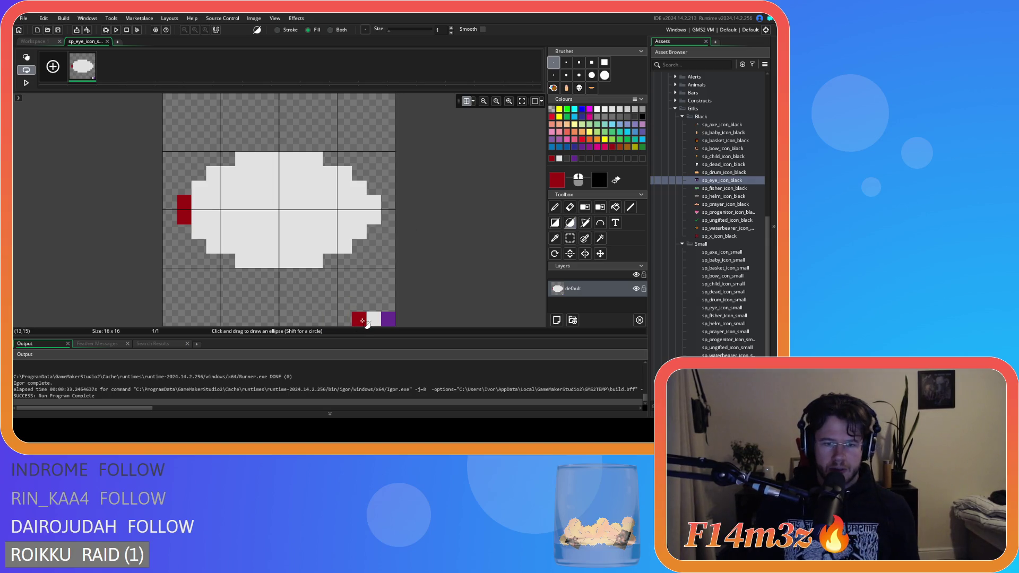
Outline the white eyeball in dark grey and compare it with the large eye.
alt+click(361, 317)
mouse_move(198, 234)
mouse_down()
mouse_move(243, 260)
mouse_move(307, 261)
mouse_move(356, 246)
mouse_move(374, 223)
mouse_move(359, 190)
mouse_move(284, 158)
mouse_move(228, 161)
mouse_move(226, 175)
mouse_move(199, 189)
mouse_up()
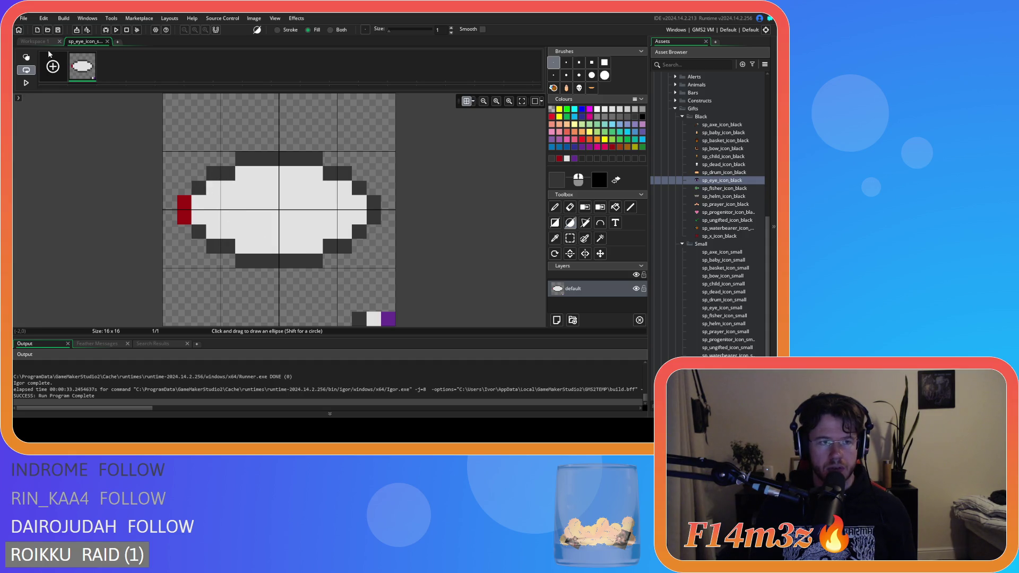
click(34, 41)
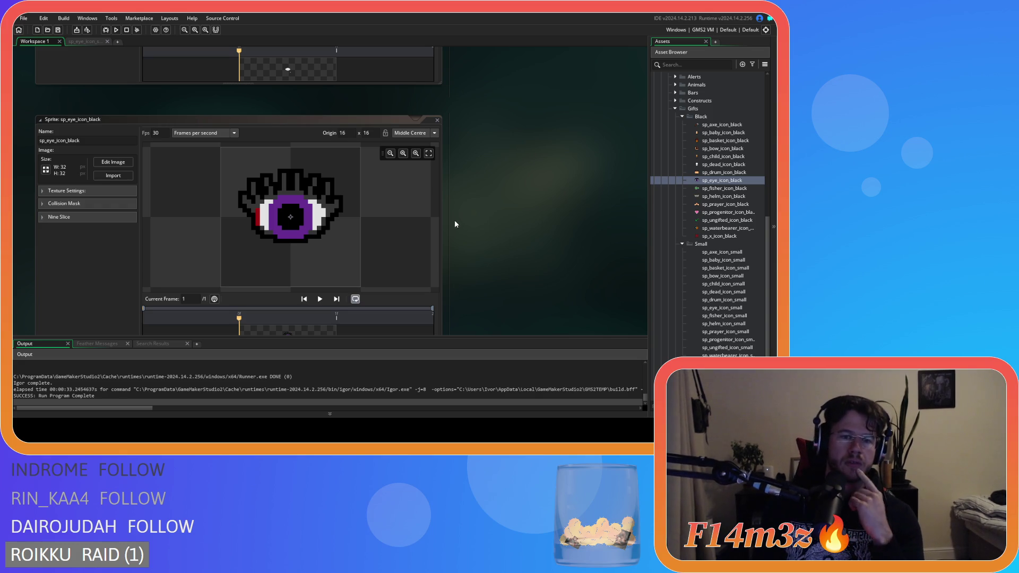
click(99, 41)
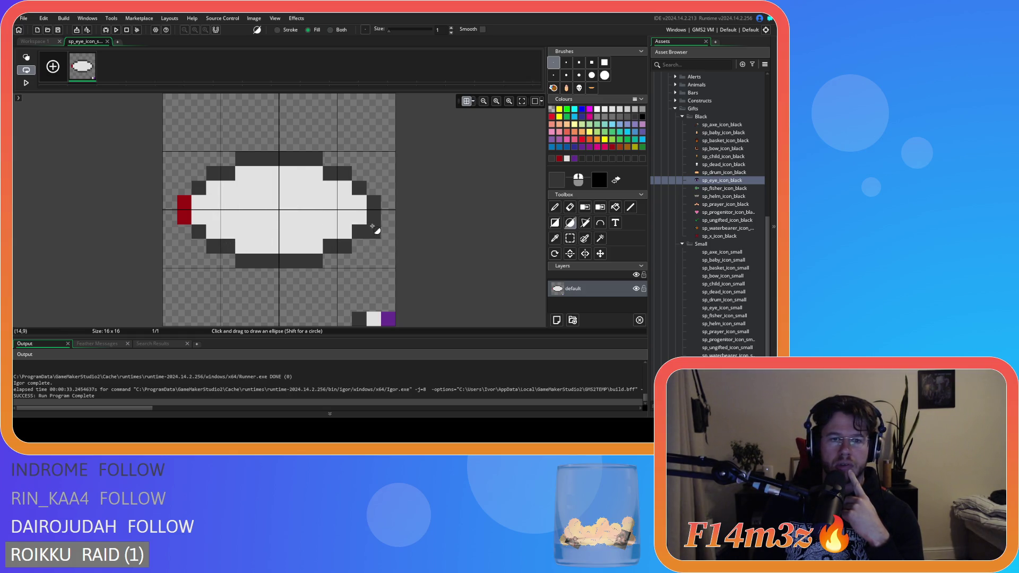
click(46, 43)
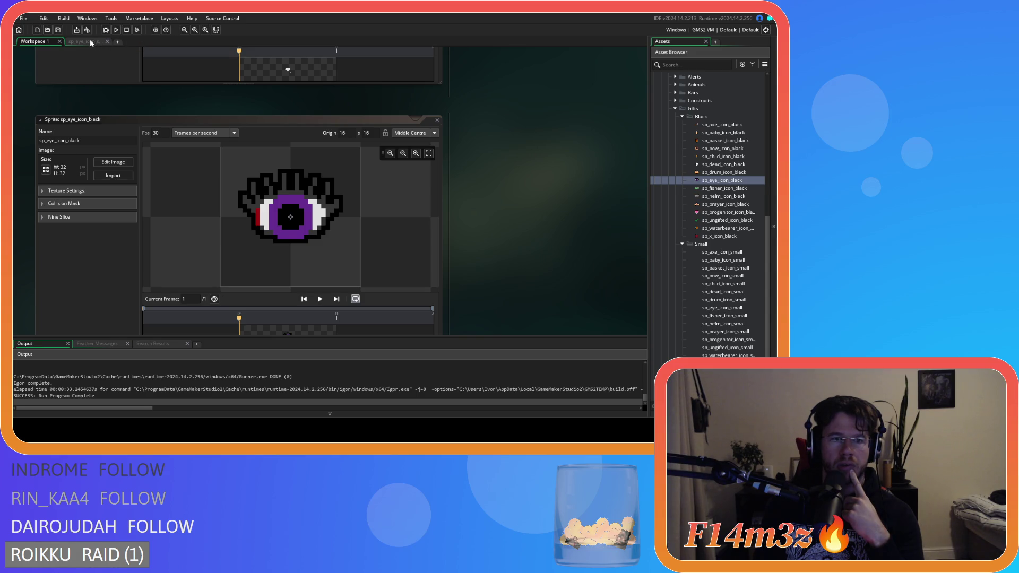
click(87, 41)
mouse_move(351, 226)
mouse_down()
mouse_move(361, 224)
mouse_move(325, 216)
mouse_move(407, 221)
mouse_move(493, 246)
mouse_up()
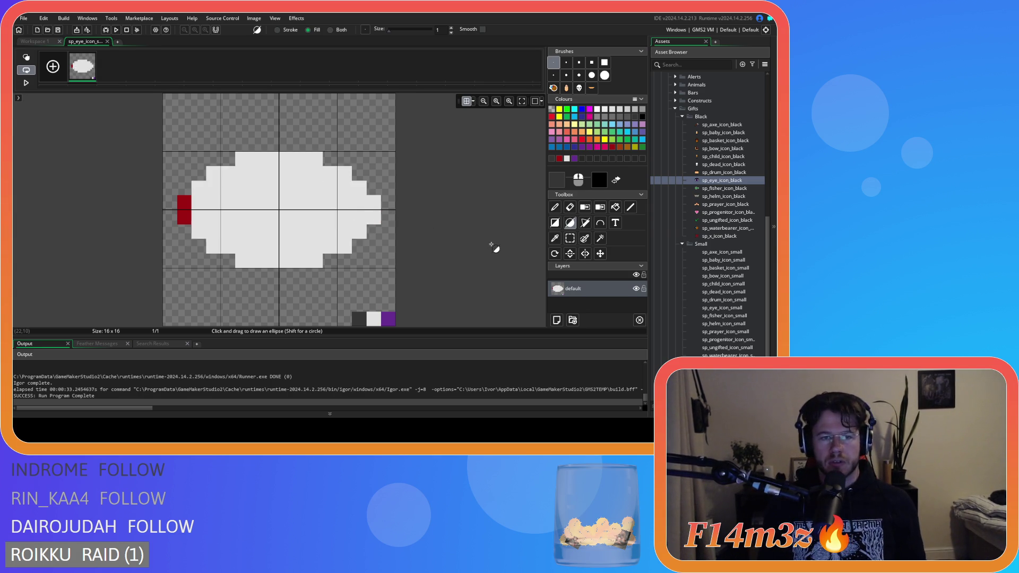
key(Delete)
alt+click(376, 317)
mouse_move(185, 280)
mouse_down()
mouse_move(305, 155)
mouse_move(374, 151)
mouse_up()
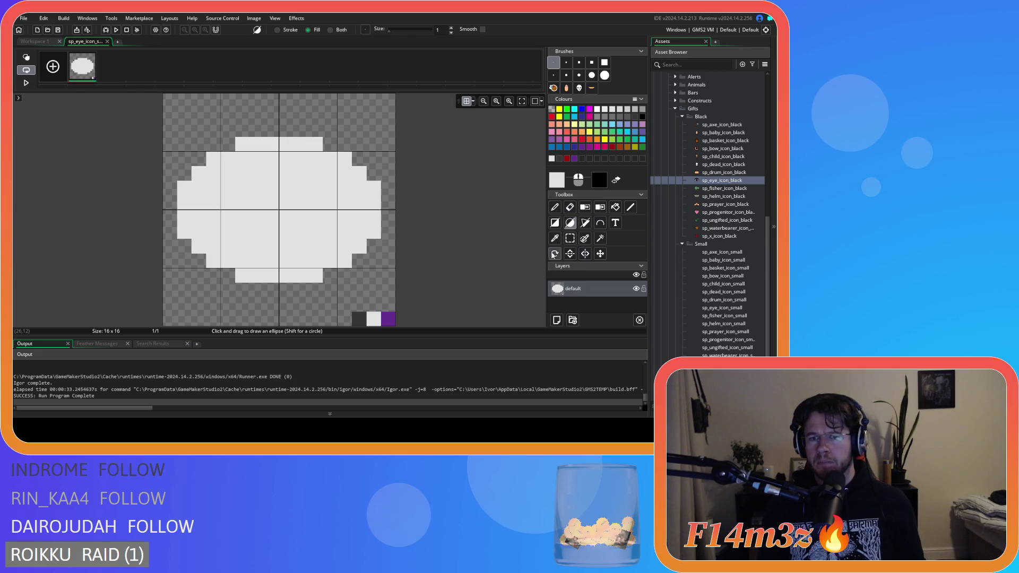
click(362, 319)
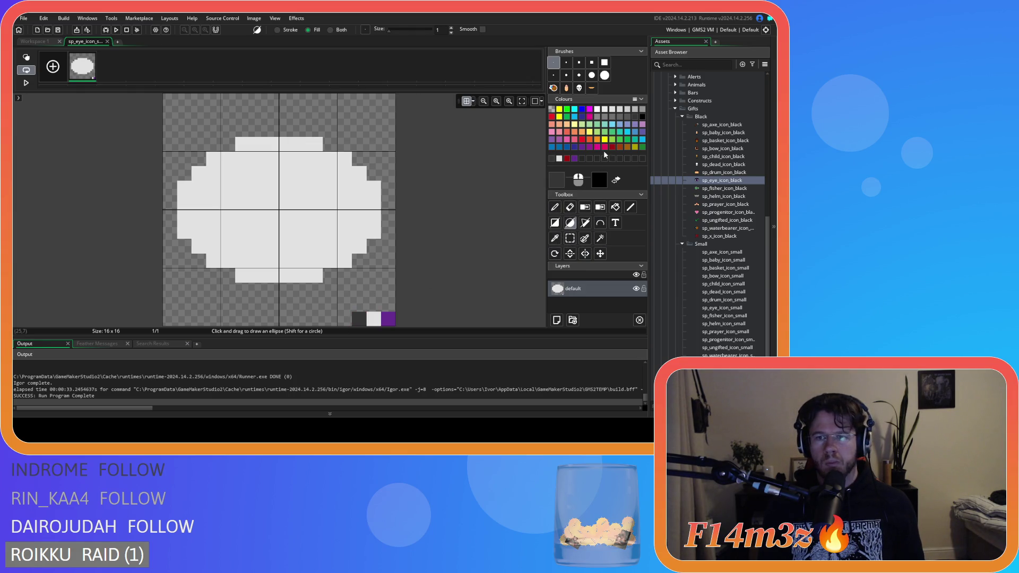
click(187, 186)
key(ctrl+z)
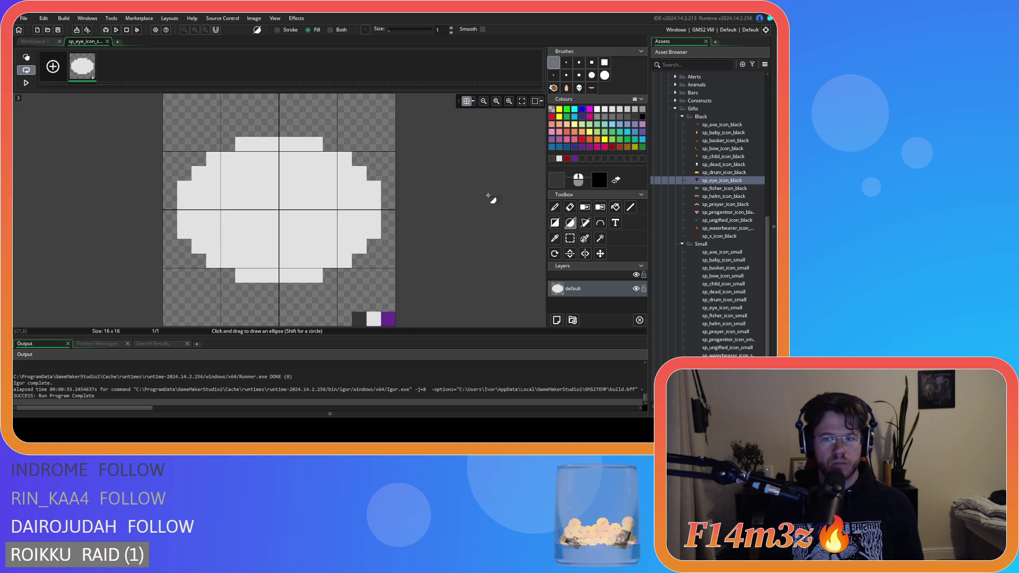
click(570, 207)
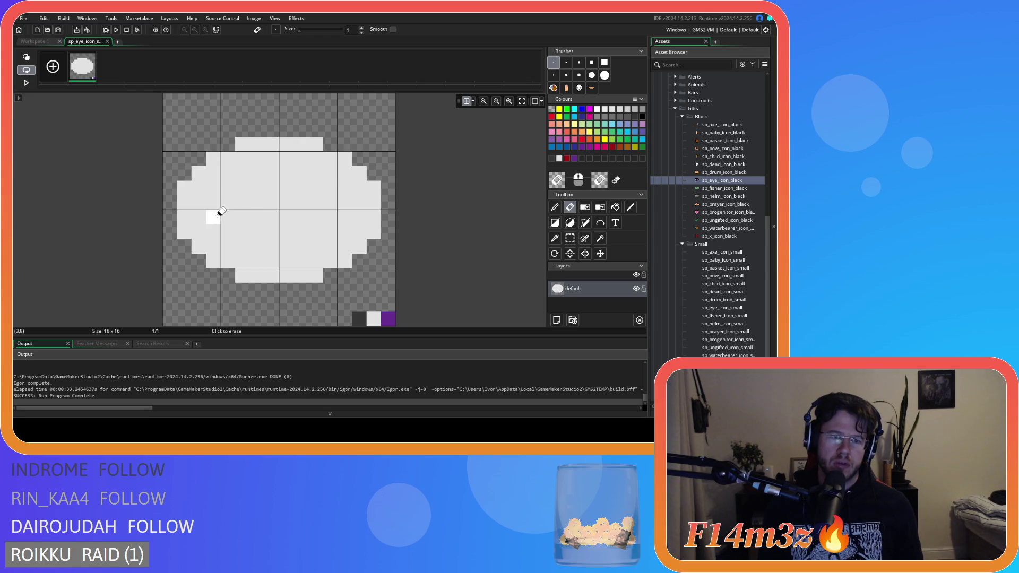
Test-erase the oval's upper-left edge pixels, undo, and compare against the black eye sprite.
drag(207, 163, 243, 143)
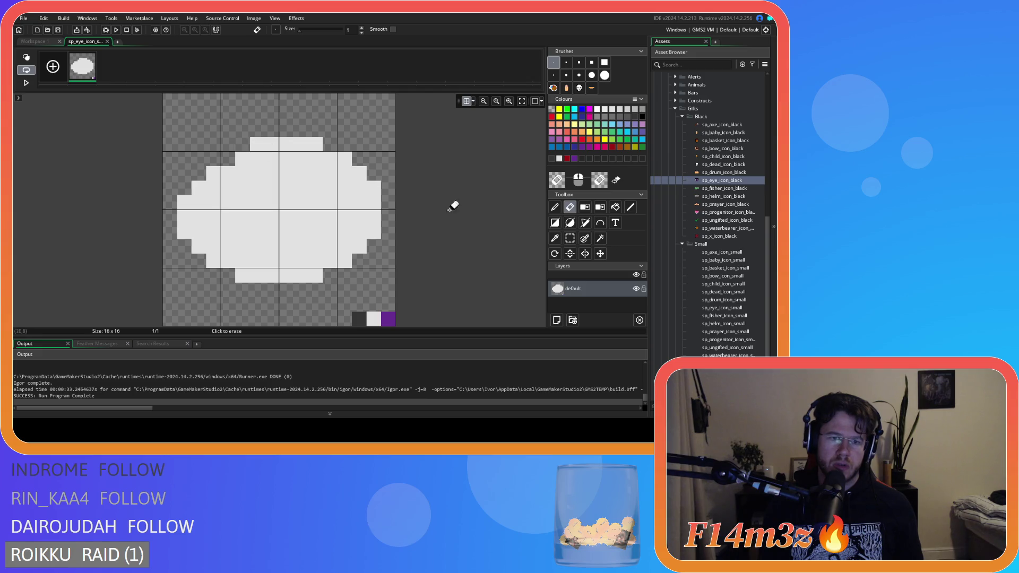
click(256, 144)
click(326, 146)
key(ctrl+z)
key(ctrl+z)
key(ctrl+z)
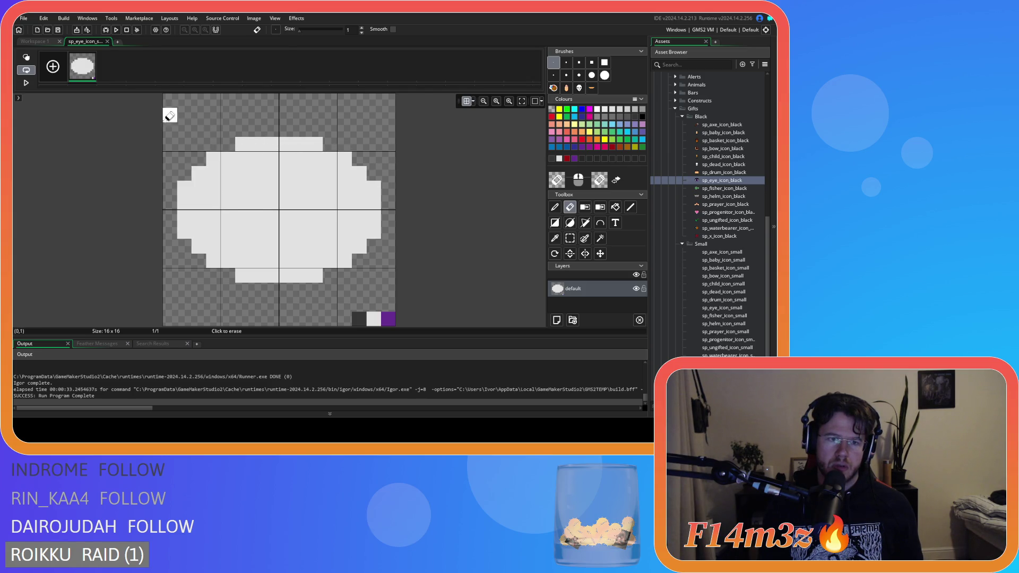
click(35, 42)
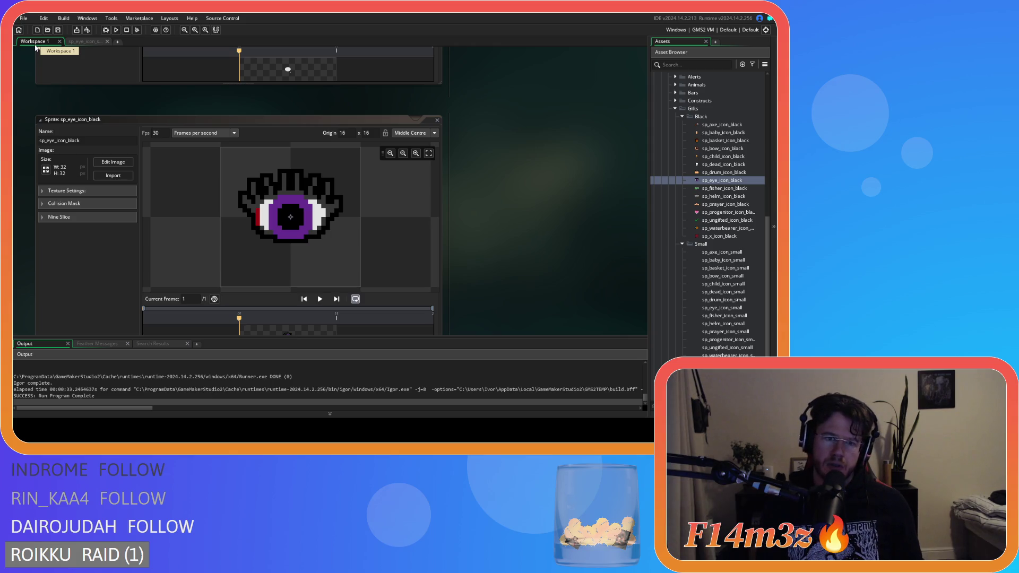
click(73, 42)
click(31, 43)
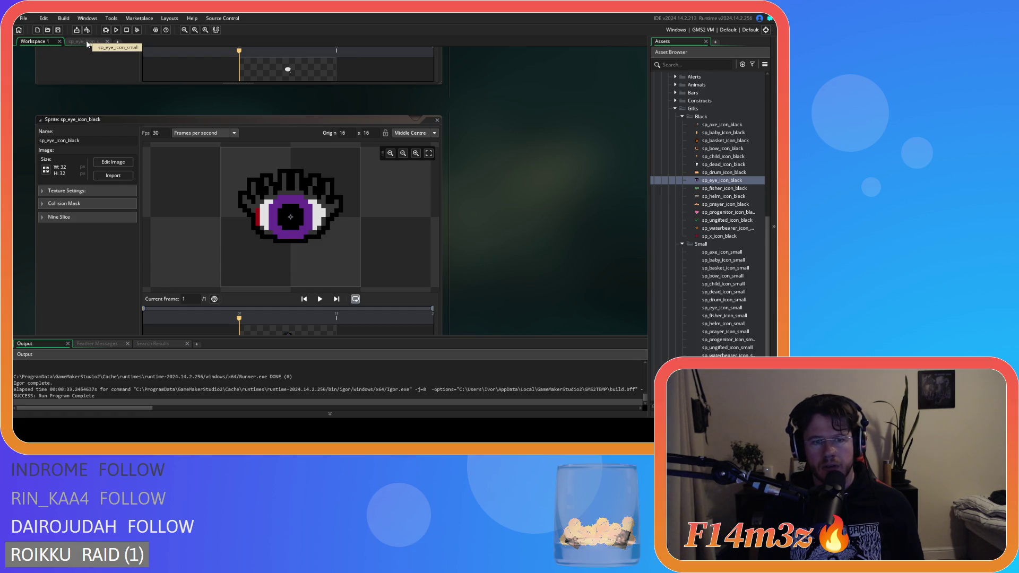
click(88, 42)
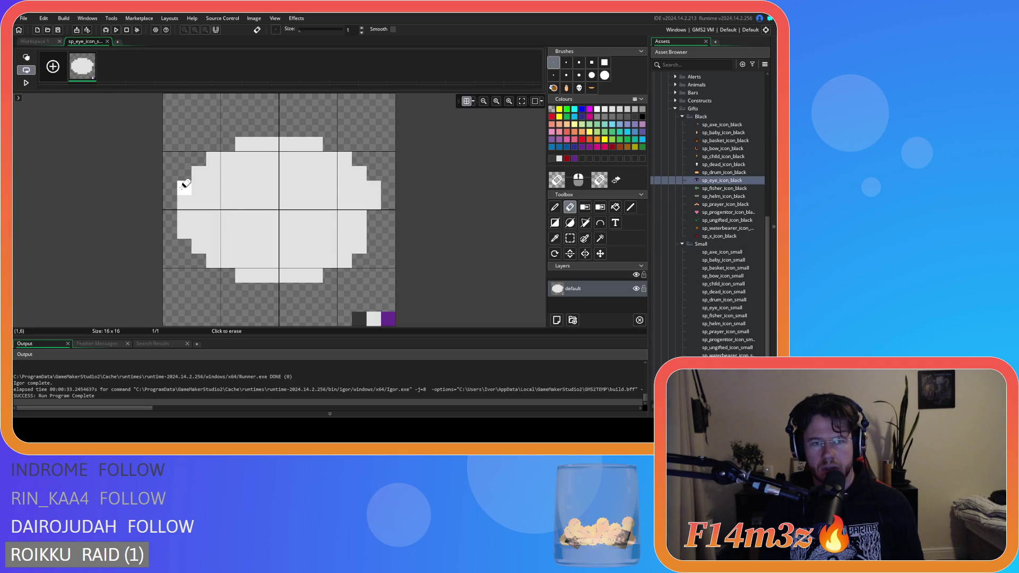
click(32, 41)
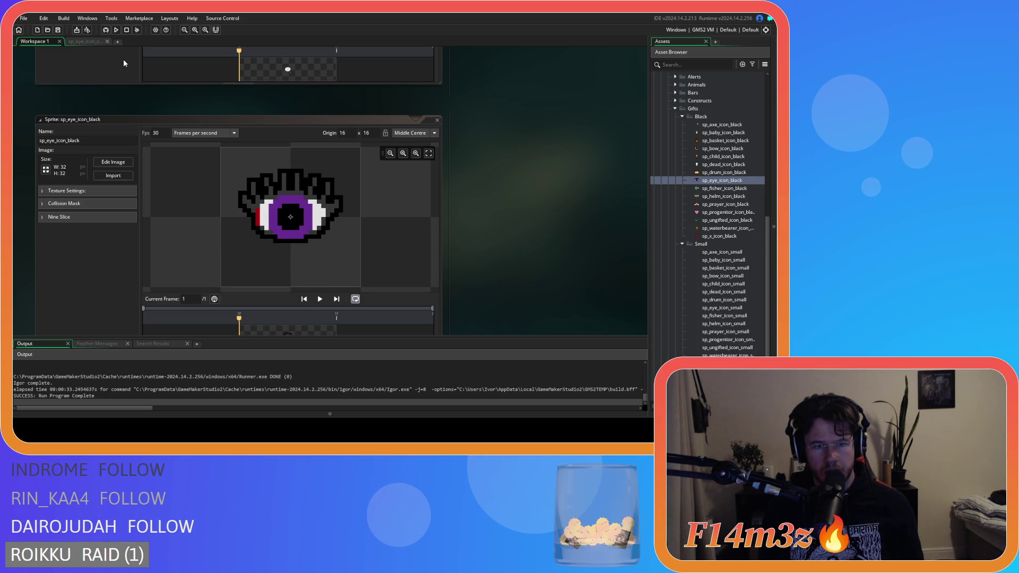
click(91, 42)
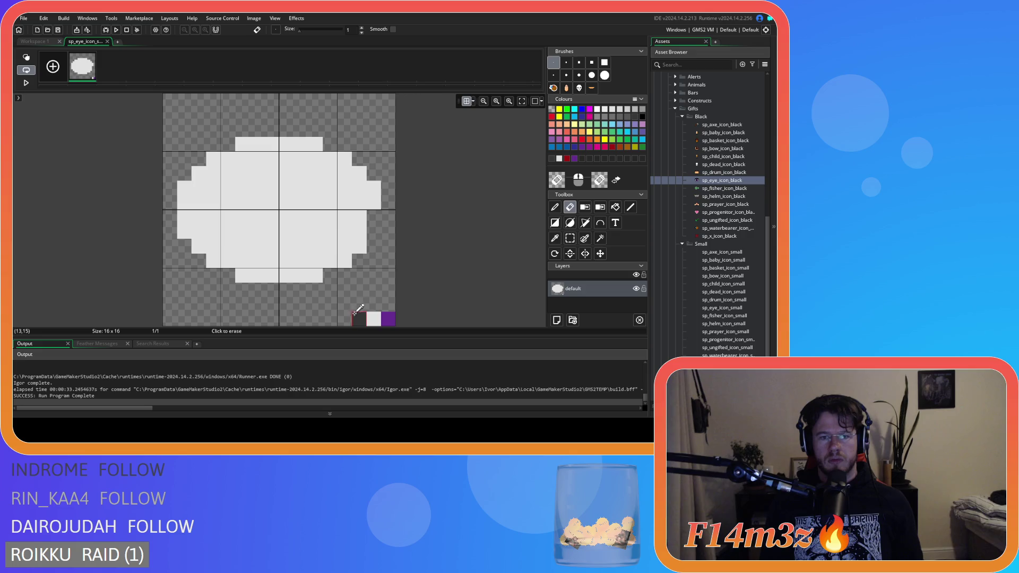
With the Pencil, trace a dark grey outline around the oval's top, right and bottom edges.
key(p)
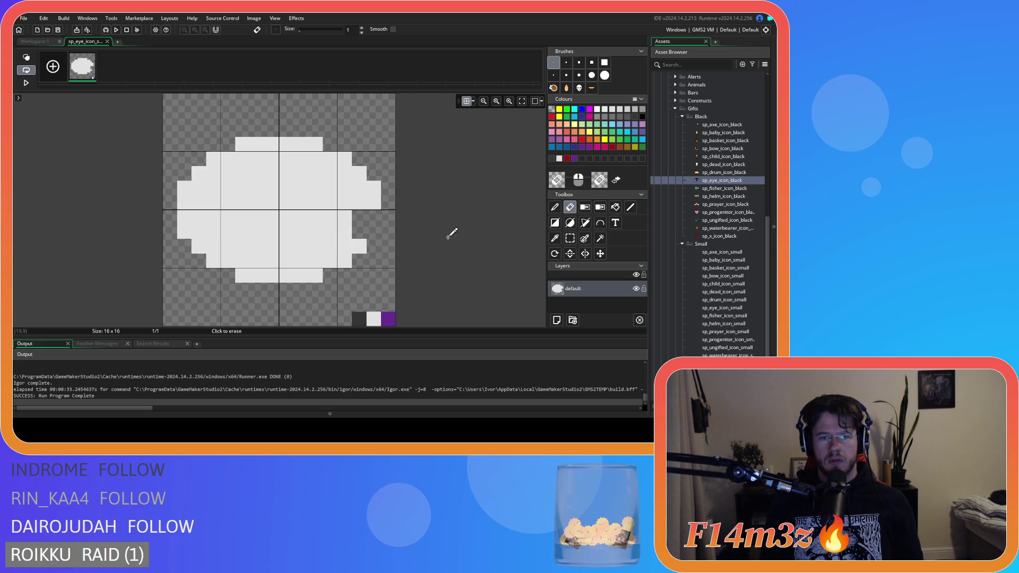
mouse_move(361, 213)
mouse_down()
mouse_move(242, 262)
mouse_move(198, 244)
mouse_up()
mouse_move(198, 176)
mouse_down()
mouse_move(316, 144)
mouse_move(342, 158)
mouse_move(374, 203)
mouse_up()
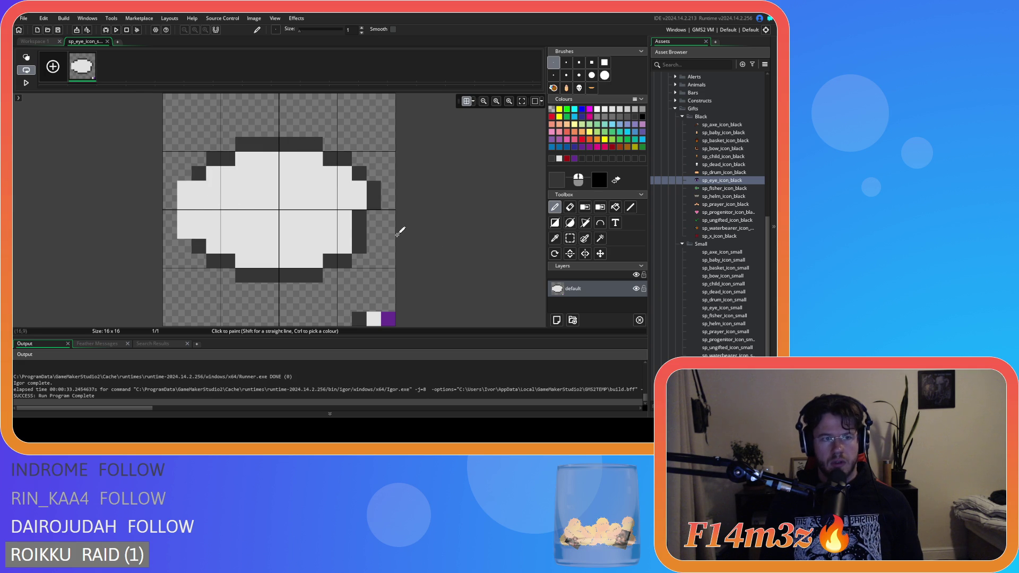
Compare with the black eye sprite, then undo the dark outline and the white oval.
click(35, 41)
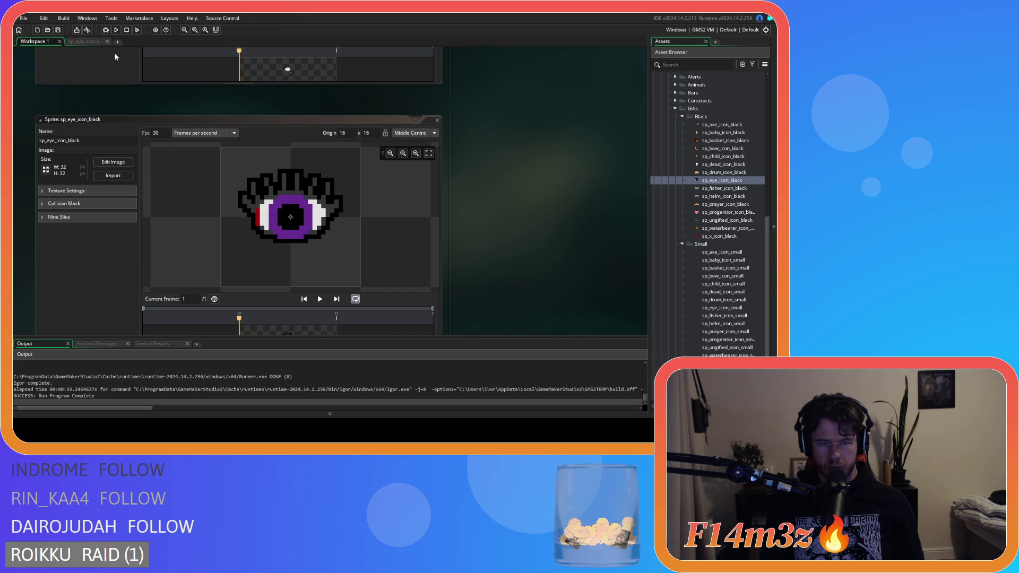
click(85, 41)
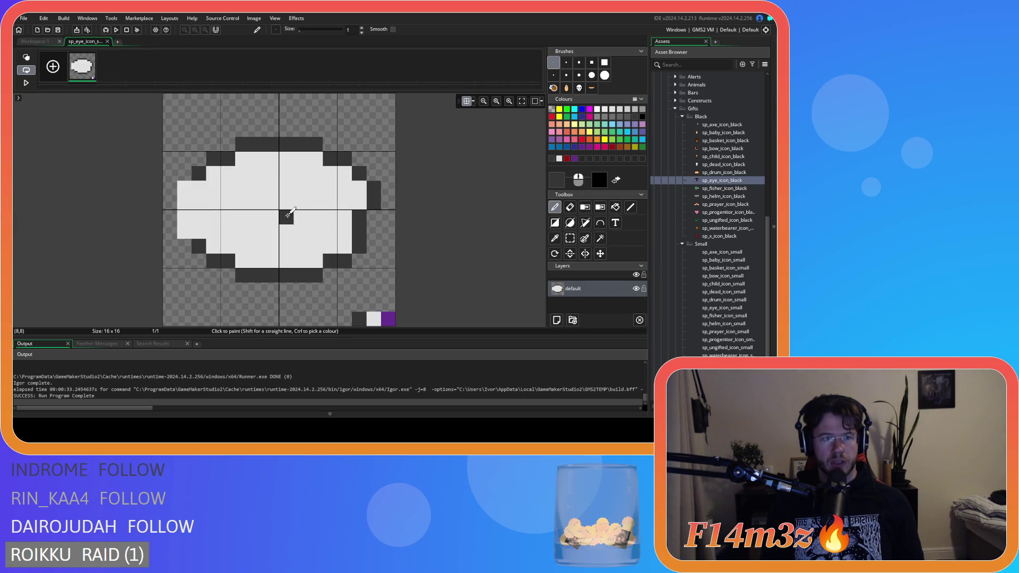
key(ctrl+z)
key(ctrl+z)
key(ctrl+z)
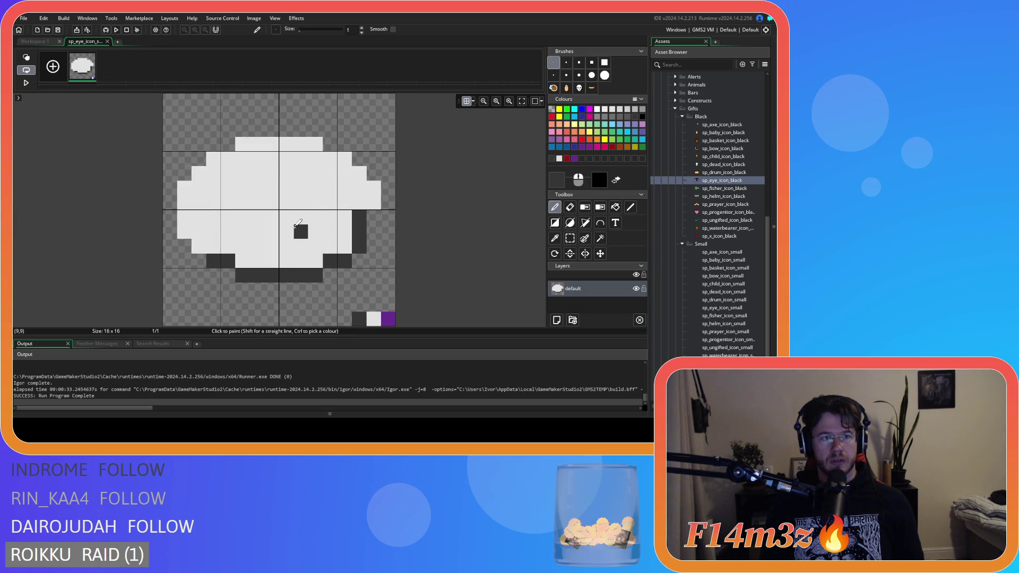
key(ctrl+z)
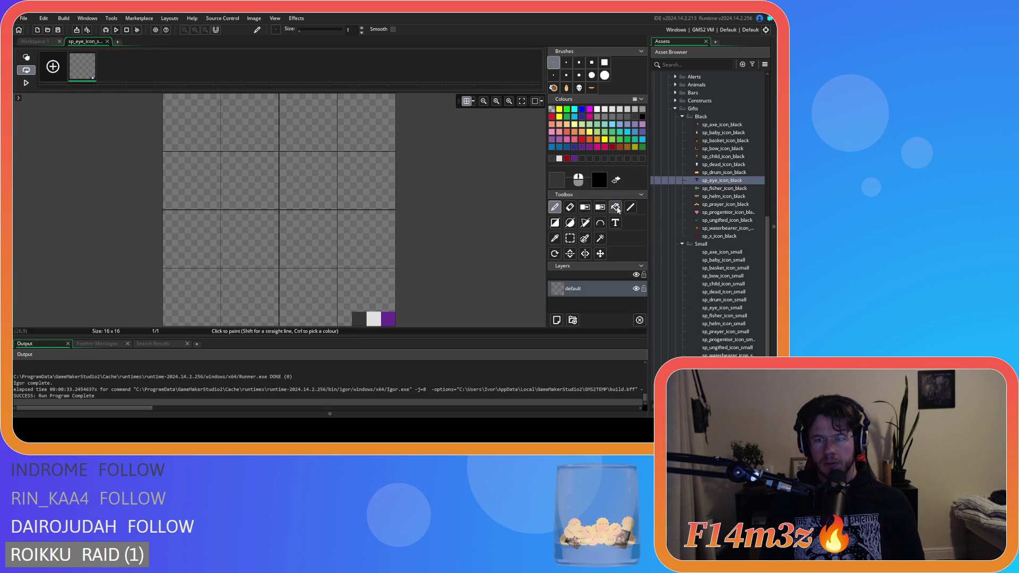
Try several white outline shapes for the eye, undoing each attempt.
click(559, 158)
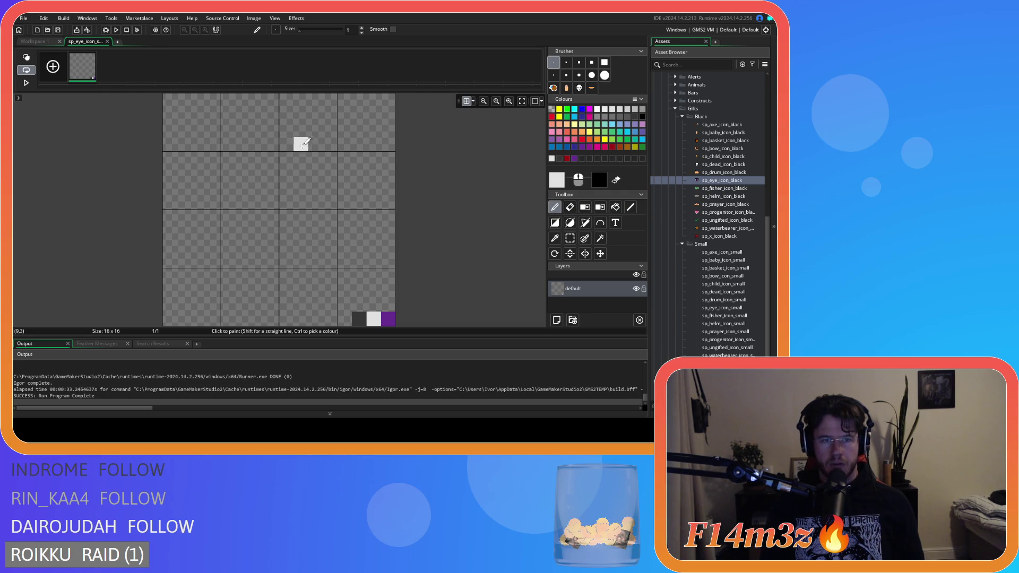
mouse_move(300, 143)
mouse_down()
mouse_move(201, 188)
mouse_move(191, 233)
mouse_up()
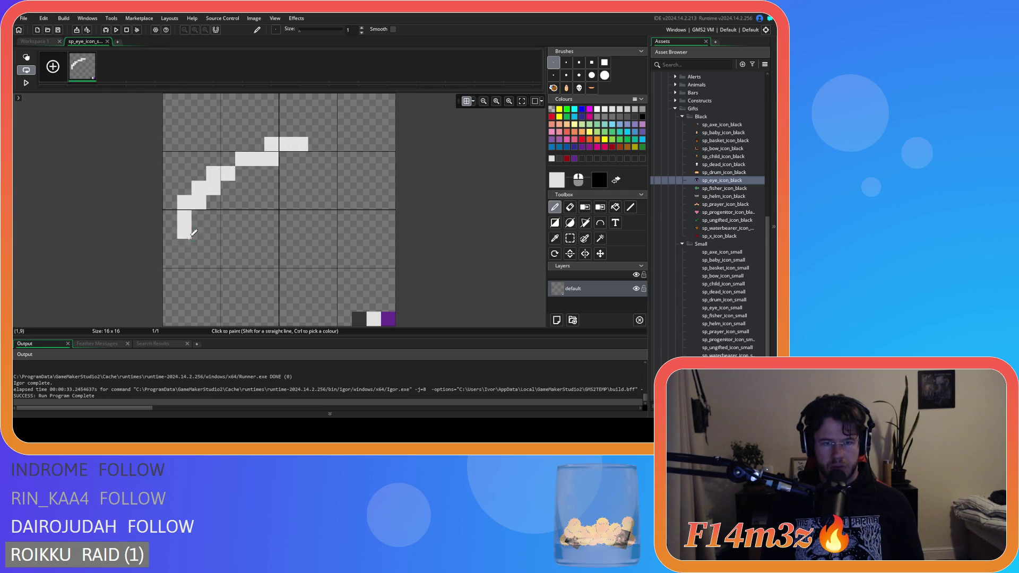
key(ctrl+z)
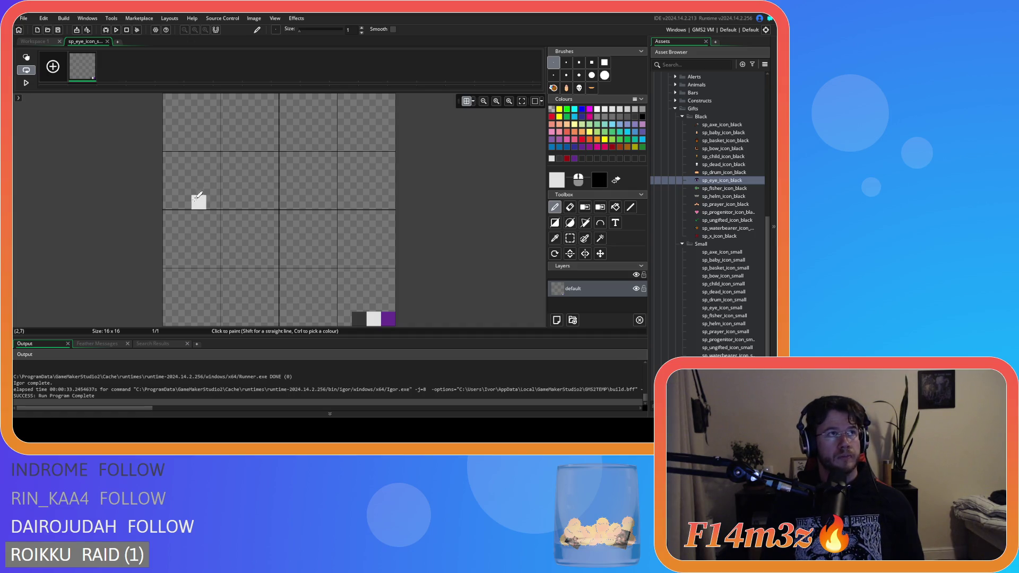
mouse_move(245, 232)
mouse_down()
mouse_move(324, 222)
mouse_move(257, 241)
mouse_move(197, 227)
mouse_move(217, 153)
mouse_move(234, 143)
mouse_up()
key(ctrl+z)
key(ctrl+z)
mouse_move(244, 260)
mouse_down()
mouse_move(227, 261)
mouse_move(198, 229)
mouse_move(245, 137)
mouse_move(375, 183)
mouse_move(326, 243)
mouse_move(241, 257)
mouse_move(192, 174)
mouse_move(324, 128)
mouse_move(375, 203)
mouse_move(228, 247)
mouse_up()
key(ctrl+z)
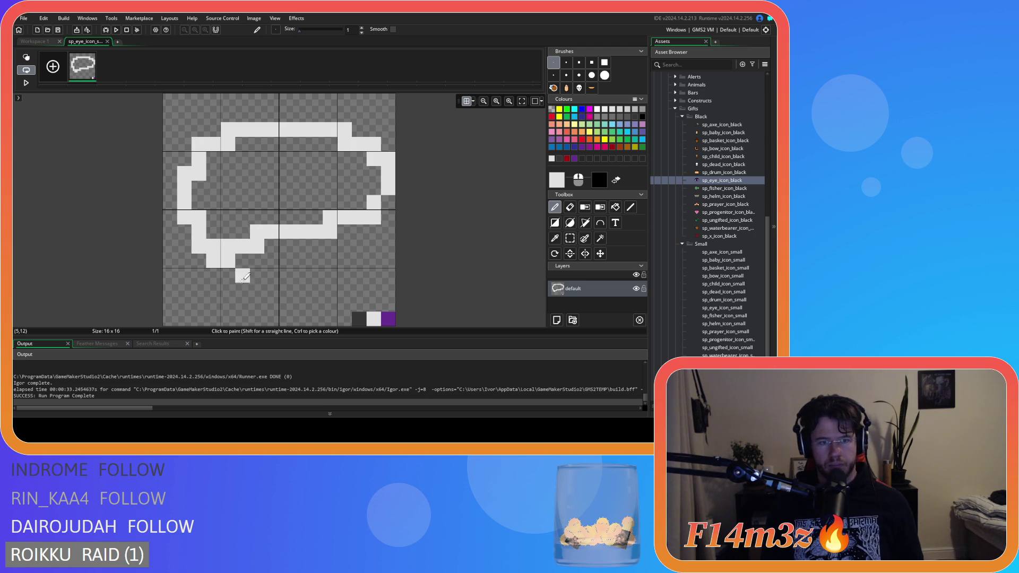
Erase and refill pixels on the white outline's right side and top-right corner.
key(e)
key(ctrl+z)
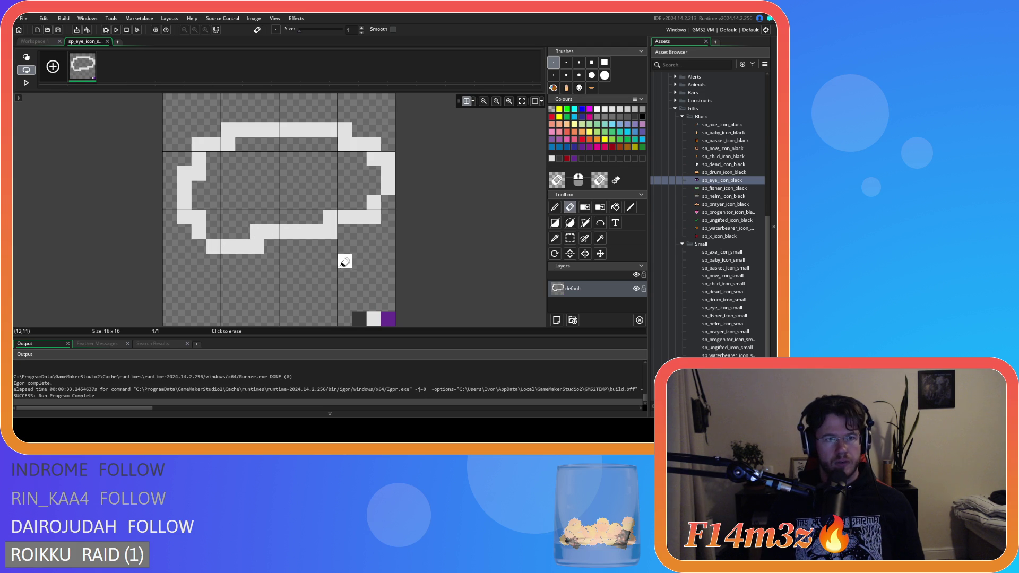
mouse_move(374, 173)
mouse_down()
mouse_move(374, 188)
mouse_move(374, 144)
mouse_up()
click(378, 215)
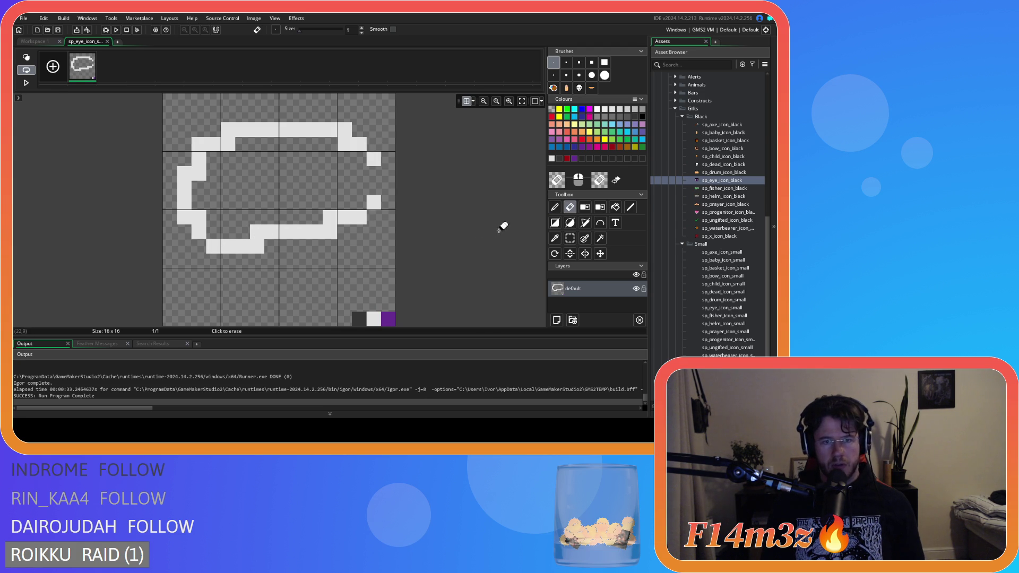
key(p)
drag(375, 188, 374, 173)
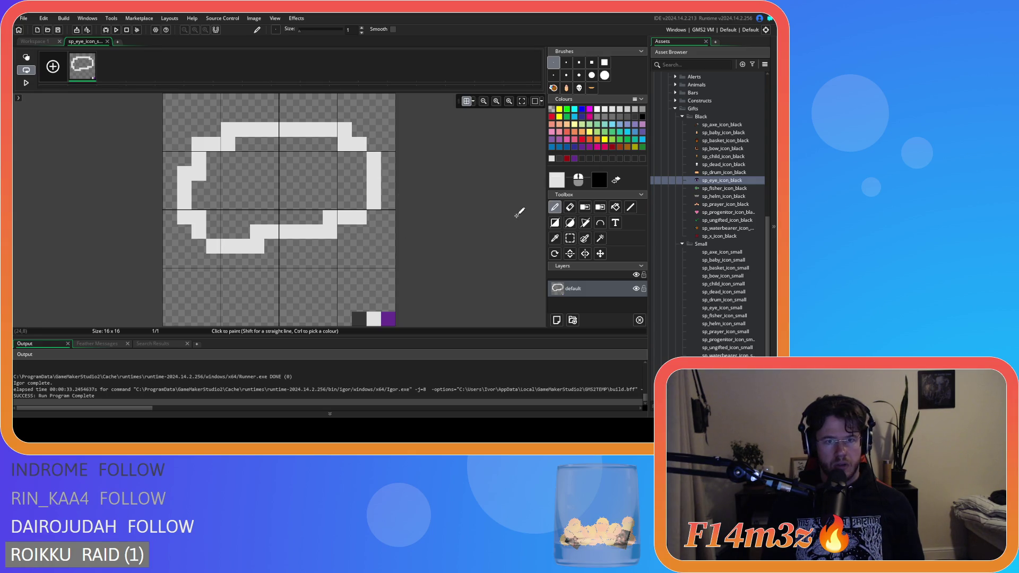
key(e)
click(359, 127)
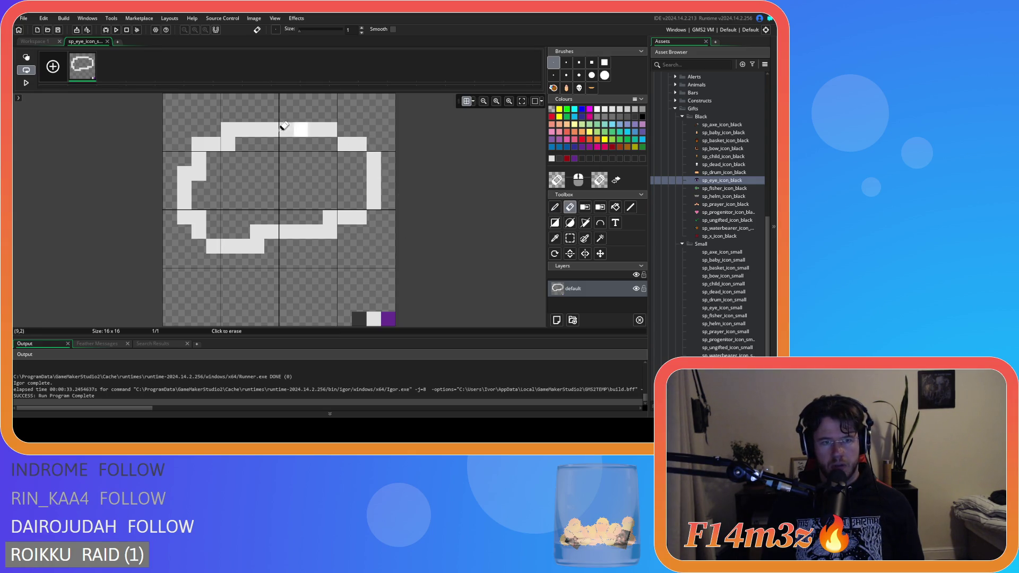
Round off the outline's left corners, then revert to the original black-and-purple eye.
click(227, 129)
click(198, 144)
click(185, 173)
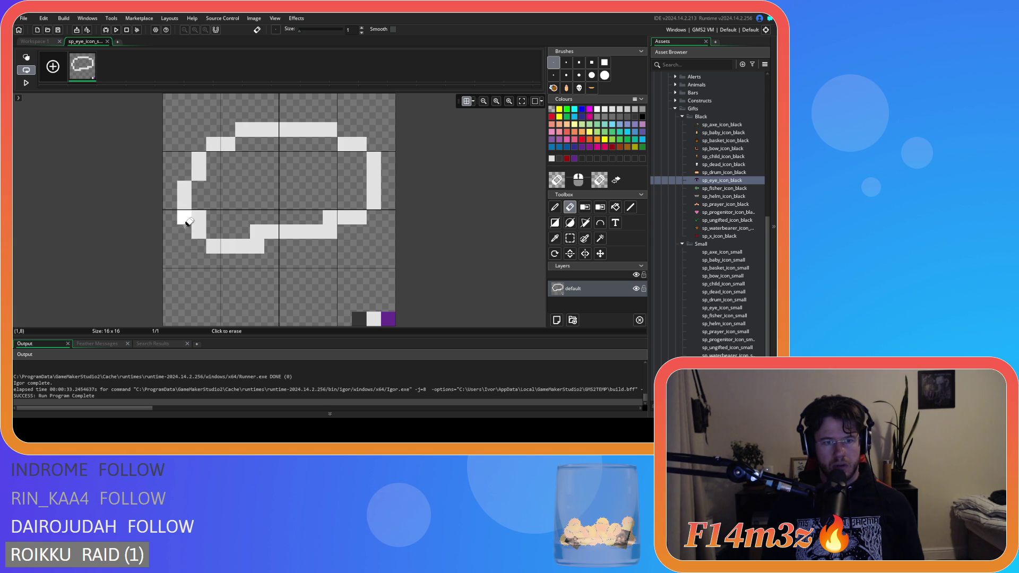
click(198, 218)
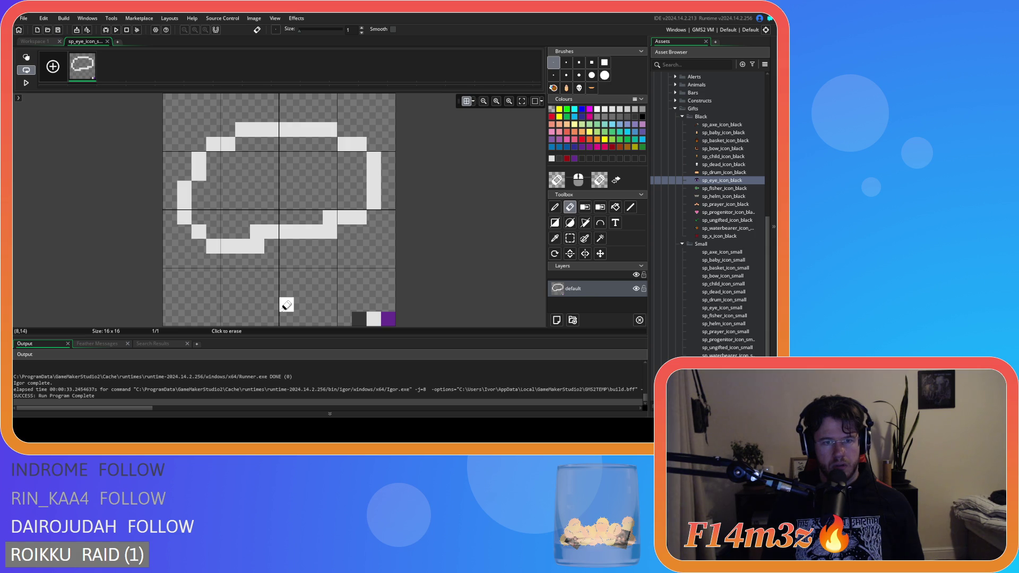
key(ctrl+z)
key(ctrl+z)
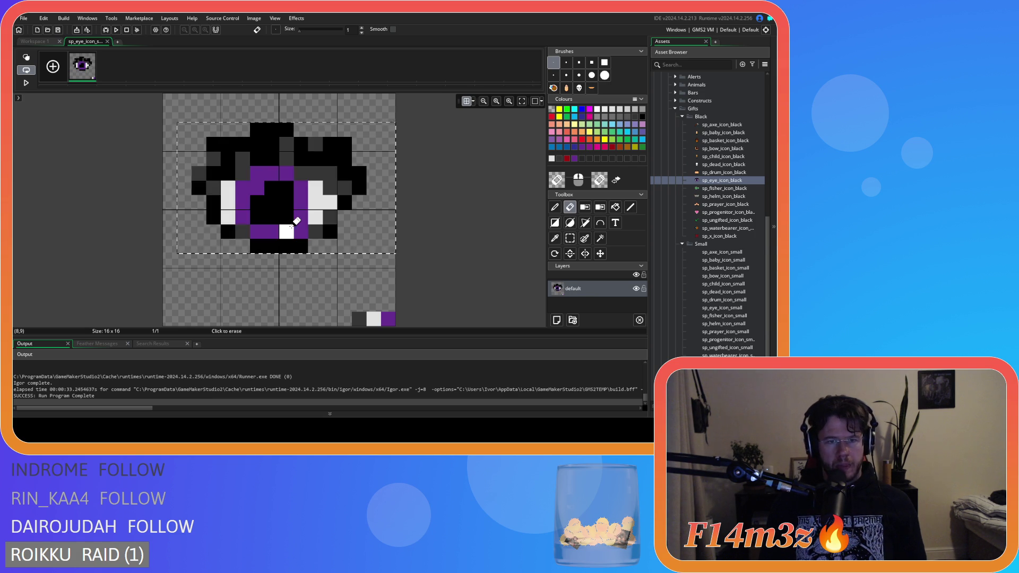
key(Delete)
Paint white staircase and loop outline attempts, undoing each one.
click(554, 207)
click(257, 259)
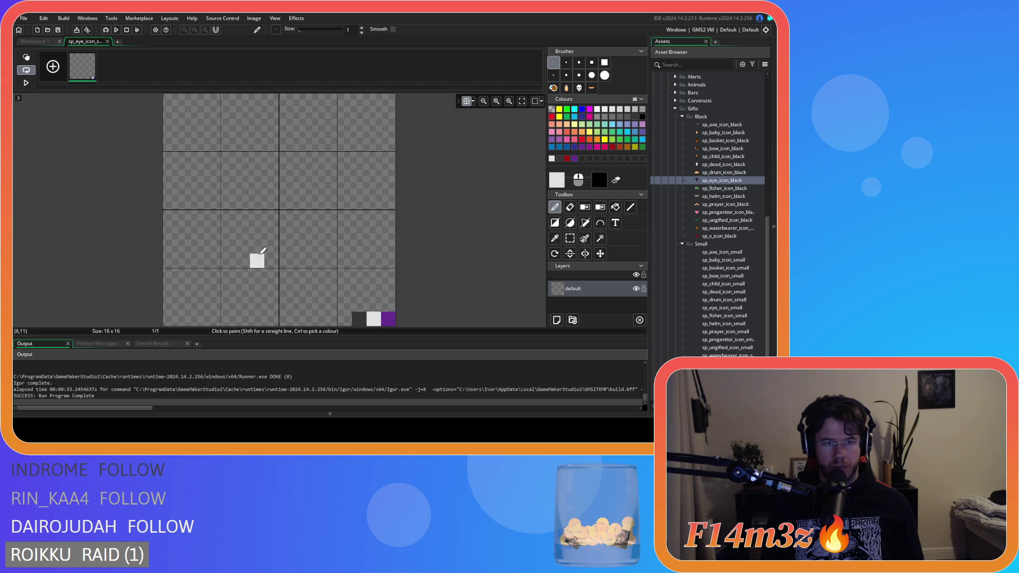
mouse_move(257, 259)
mouse_down()
mouse_move(210, 228)
mouse_move(203, 186)
mouse_move(219, 208)
mouse_up()
key(ctrl+z)
mouse_move(239, 239)
mouse_down()
mouse_move(361, 189)
mouse_move(223, 239)
mouse_move(186, 215)
mouse_move(187, 182)
mouse_move(246, 141)
mouse_move(385, 164)
mouse_move(241, 256)
mouse_move(183, 213)
mouse_move(286, 128)
mouse_move(334, 129)
mouse_move(359, 216)
mouse_up()
key(ctrl+z)
key(ctrl+z)
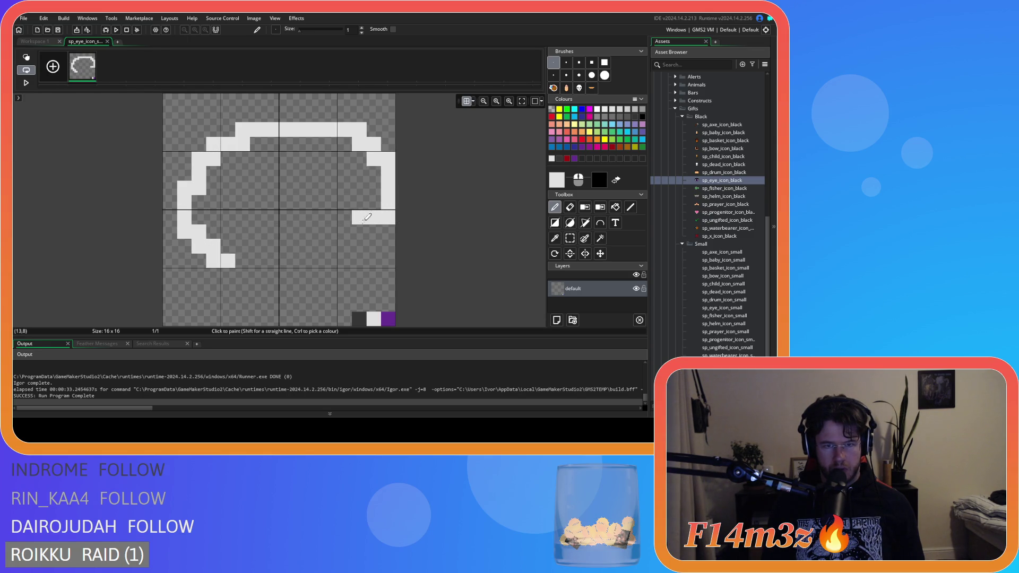
key(ctrl+z)
Try curved and C-shaped white outline strokes, undo them, and clear the canvas.
click(199, 203)
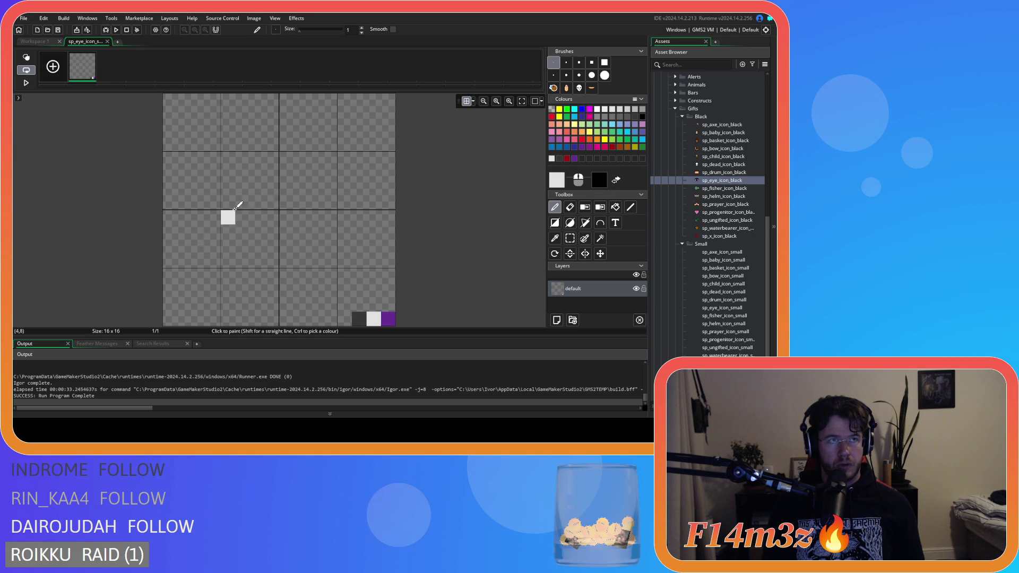
mouse_move(287, 144)
mouse_down()
mouse_move(200, 249)
mouse_move(228, 247)
mouse_move(209, 173)
mouse_move(214, 260)
mouse_move(229, 258)
mouse_up()
key(ctrl+z)
key(ctrl+z)
mouse_move(286, 159)
mouse_down()
mouse_move(199, 183)
mouse_move(210, 260)
mouse_move(347, 226)
mouse_move(384, 202)
mouse_move(193, 215)
mouse_move(296, 235)
mouse_move(387, 198)
mouse_move(366, 156)
mouse_move(294, 145)
mouse_up()
key(ctrl+z)
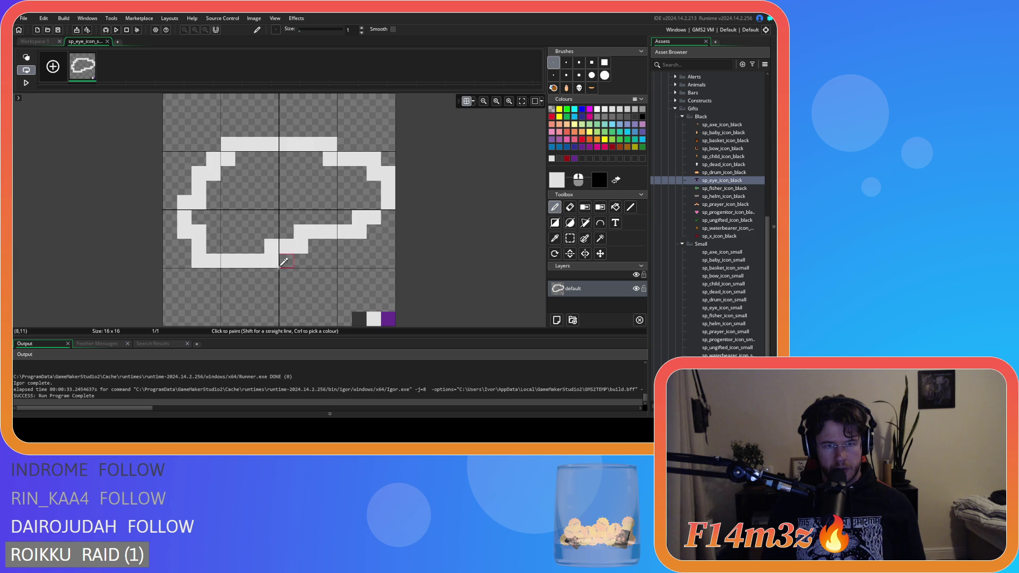
key(ctrl+z)
Draw a large filled white ellipse across the canvas with the Ellipse tool.
key(o)
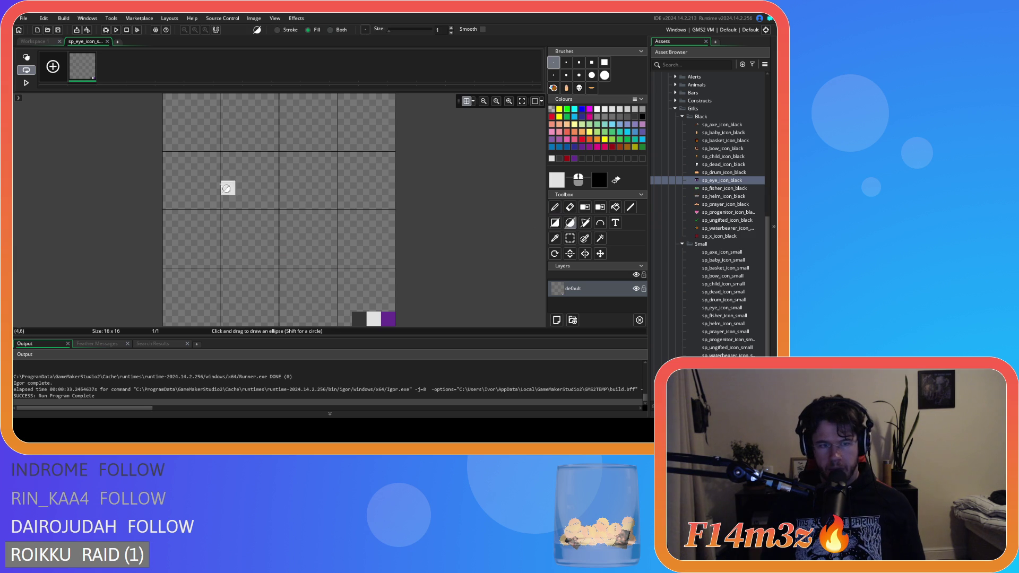
mouse_move(177, 210)
mouse_down()
mouse_move(345, 136)
mouse_move(352, 121)
mouse_up()
key(ctrl+z)
mouse_move(177, 280)
mouse_down()
mouse_move(347, 144)
mouse_move(370, 150)
mouse_up()
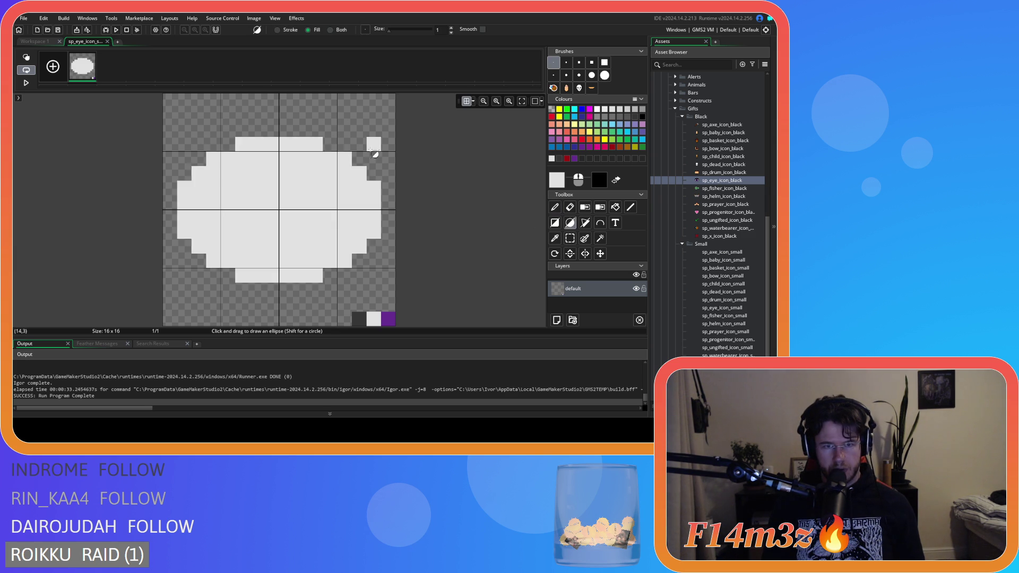
Erase stray white pixels along the oval's lower-right and bottom-left edges.
key(e)
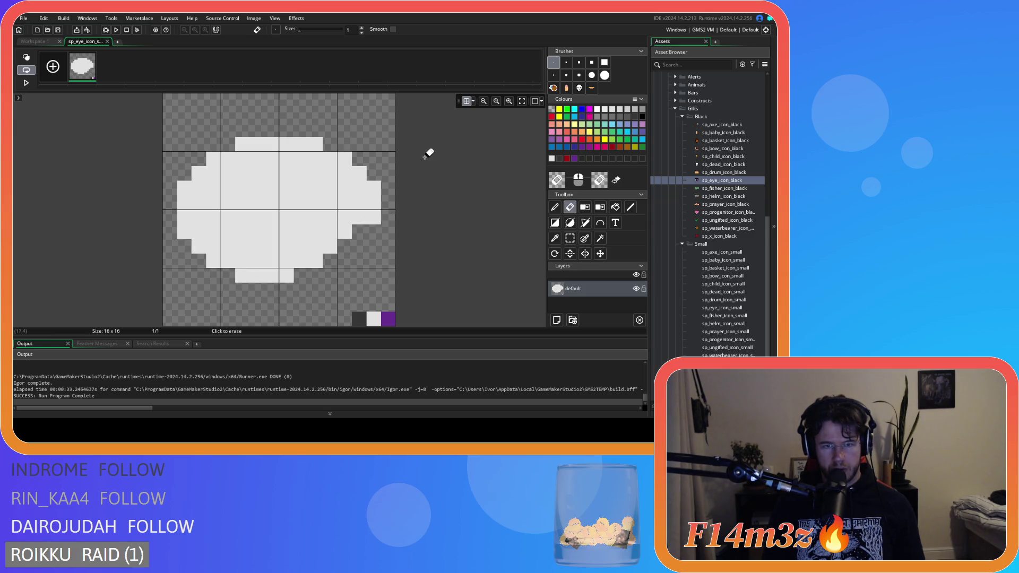
mouse_move(394, 237)
mouse_down()
mouse_move(342, 273)
mouse_move(332, 314)
mouse_up()
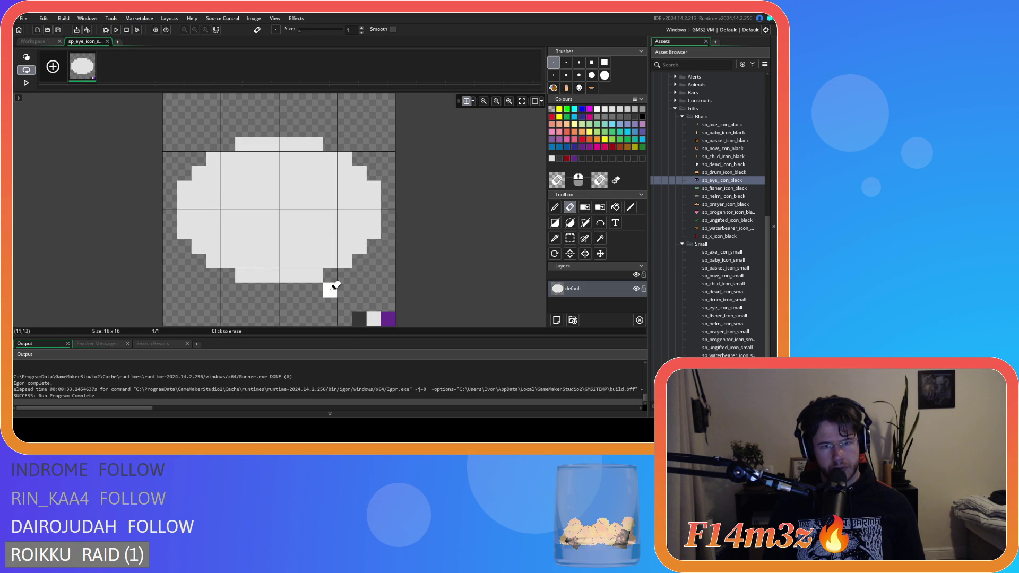
mouse_move(391, 230)
mouse_down()
mouse_move(287, 293)
mouse_move(182, 273)
mouse_up()
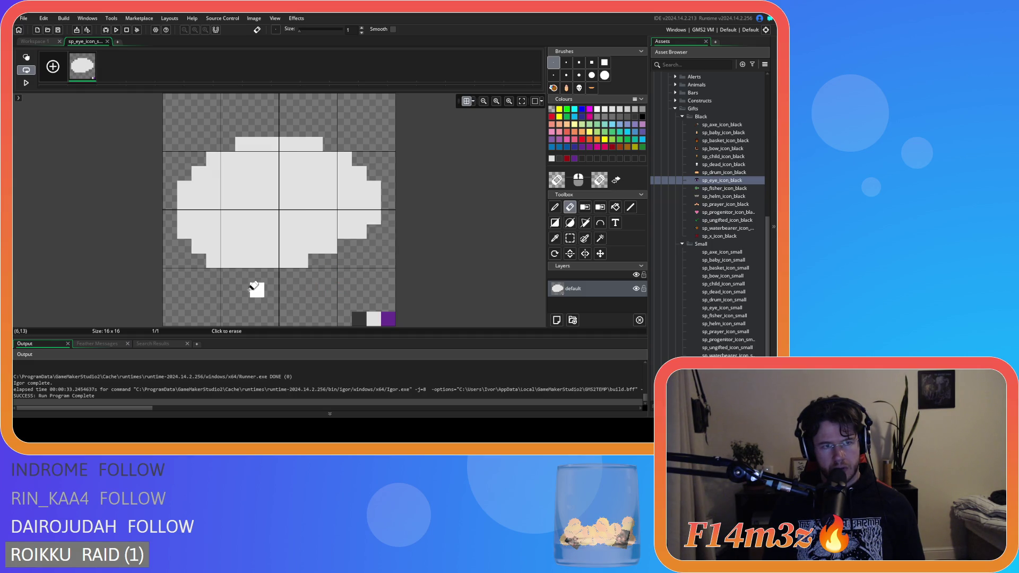
click(212, 263)
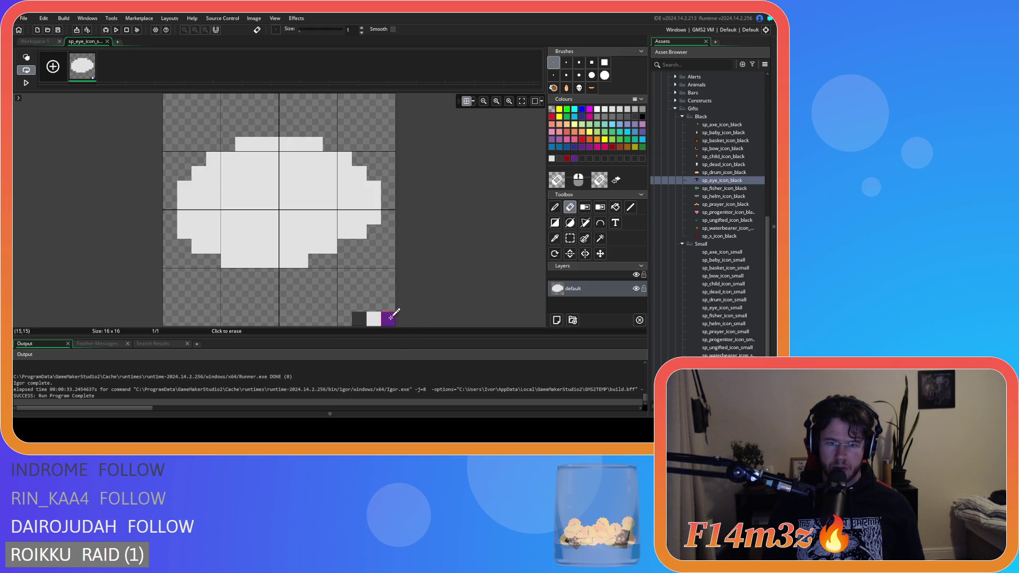
Paint a dark red line down the white oval's left edge.
key(d)
click(575, 159)
drag(184, 188, 184, 232)
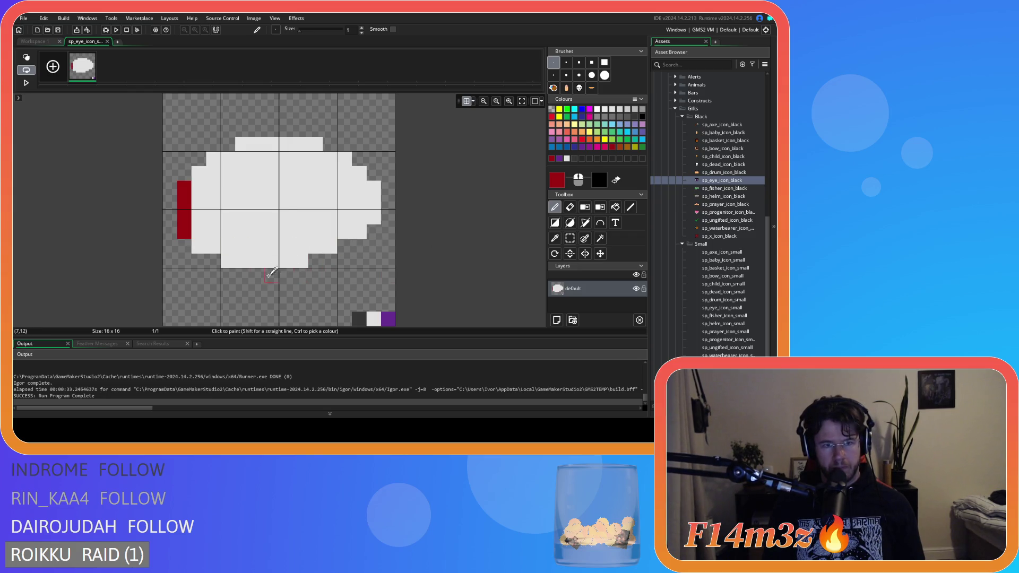
Outline the oval's bottom and edges in dark grey, undoing misplaced pixels.
ctrl+click(359, 318)
click(199, 246)
mouse_move(208, 246)
mouse_down()
mouse_move(362, 229)
mouse_move(377, 216)
mouse_move(374, 176)
mouse_move(347, 157)
mouse_move(266, 143)
mouse_move(214, 155)
mouse_move(199, 173)
mouse_up()
click(359, 289)
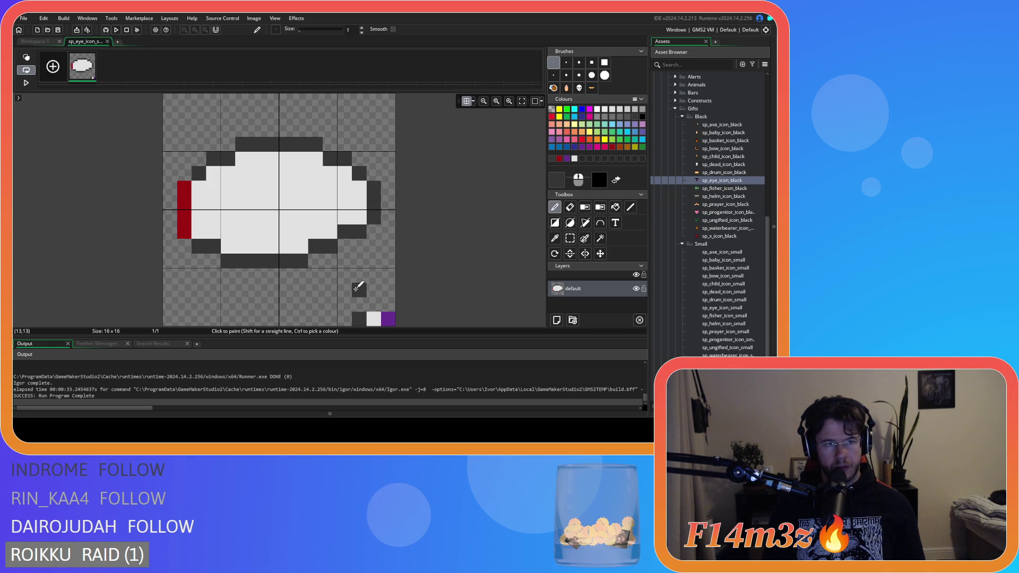
key(ctrl+z)
click(296, 240)
key(ctrl+z)
click(250, 204)
key(ctrl+z)
click(185, 170)
key(ctrl+z)
Draw dark grey lashes rising above the eye's top edge.
drag(192, 173, 193, 116)
click(185, 116)
key(ctrl+z)
mouse_move(244, 142)
mouse_down()
mouse_move(232, 124)
mouse_move(285, 119)
mouse_move(319, 130)
mouse_move(349, 102)
mouse_move(353, 154)
mouse_move(378, 114)
mouse_up()
key(ctrl+z)
Outline the eye's right edge, remove the old lashes, and redraw the upper-left lash.
drag(388, 159, 374, 173)
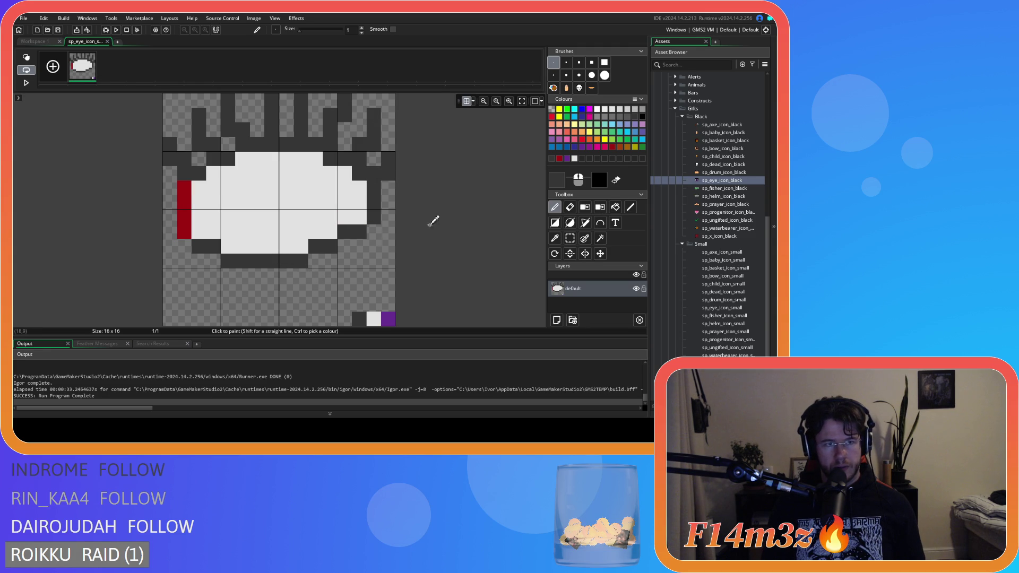
key(ctrl+z)
key(ctrl+z)
key(ctrl+z)
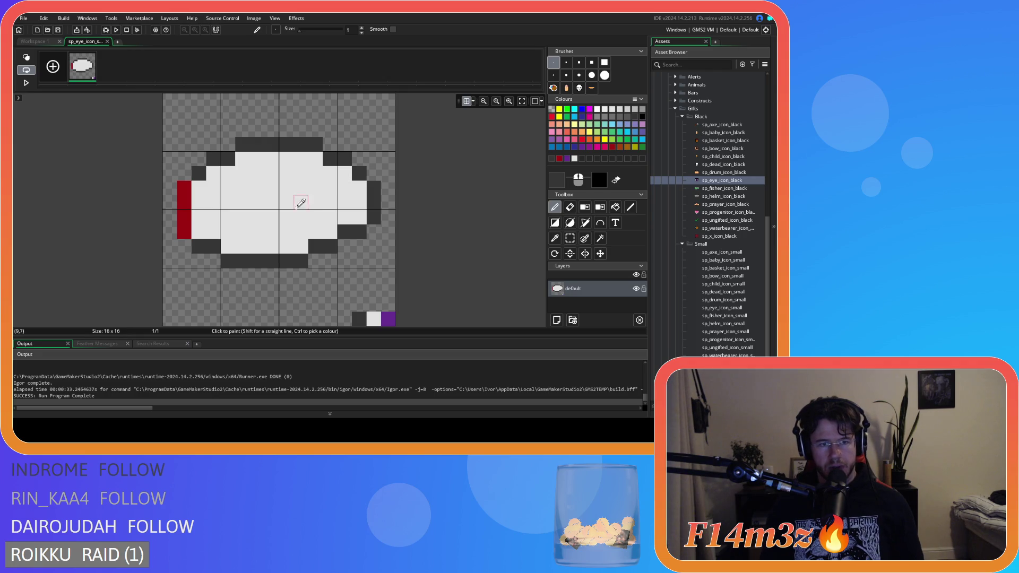
mouse_move(184, 174)
mouse_down()
mouse_move(174, 127)
mouse_move(202, 165)
mouse_up()
key(ctrl+z)
key(ctrl+z)
key(ctrl+z)
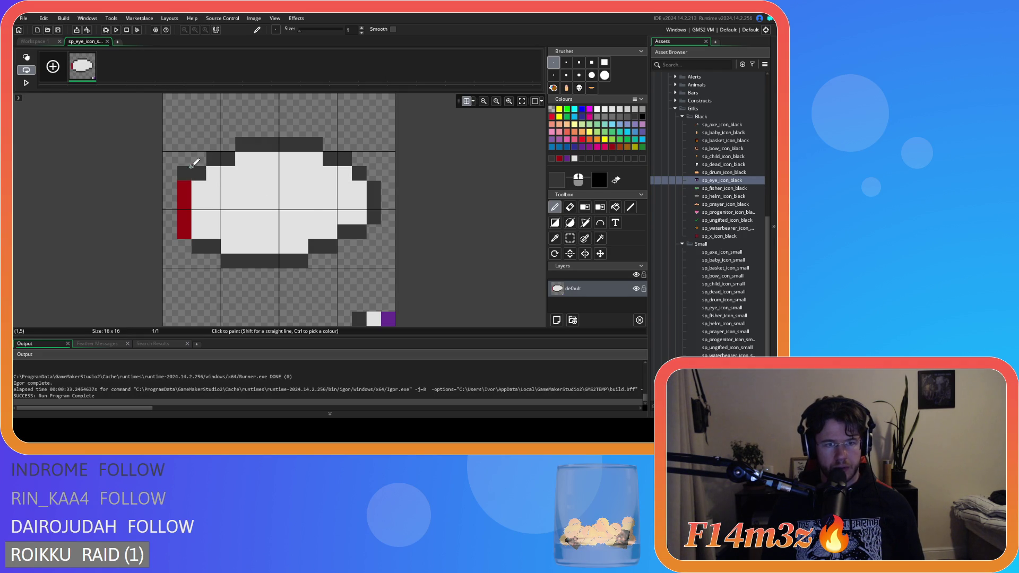
mouse_move(201, 169)
mouse_down()
mouse_move(182, 136)
mouse_move(242, 98)
mouse_up()
click(184, 130)
click(233, 168)
key(ctrl+z)
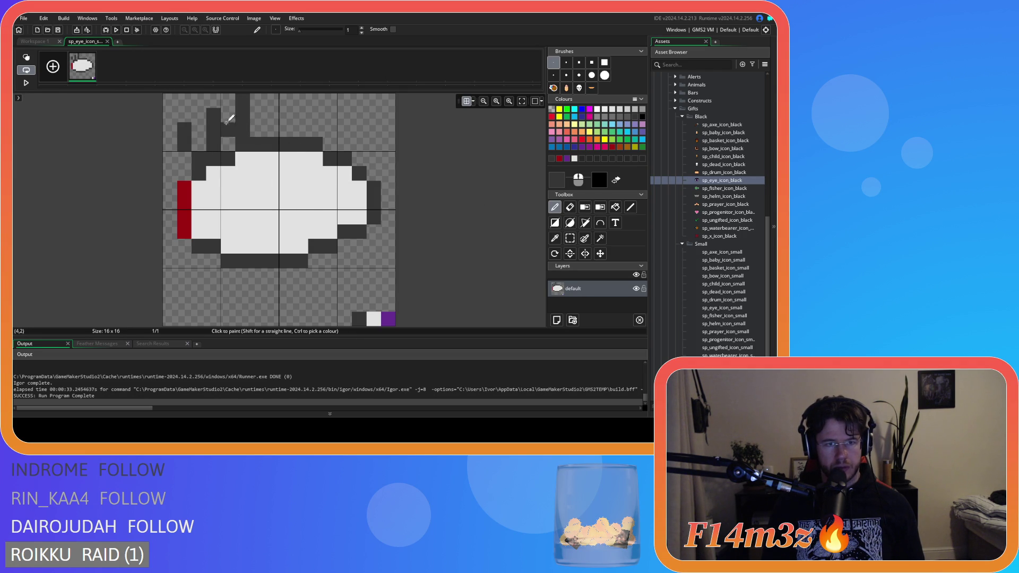
Draw lashes in columns 9 and 13 and darken the right edge at column 15.
drag(301, 131, 301, 98)
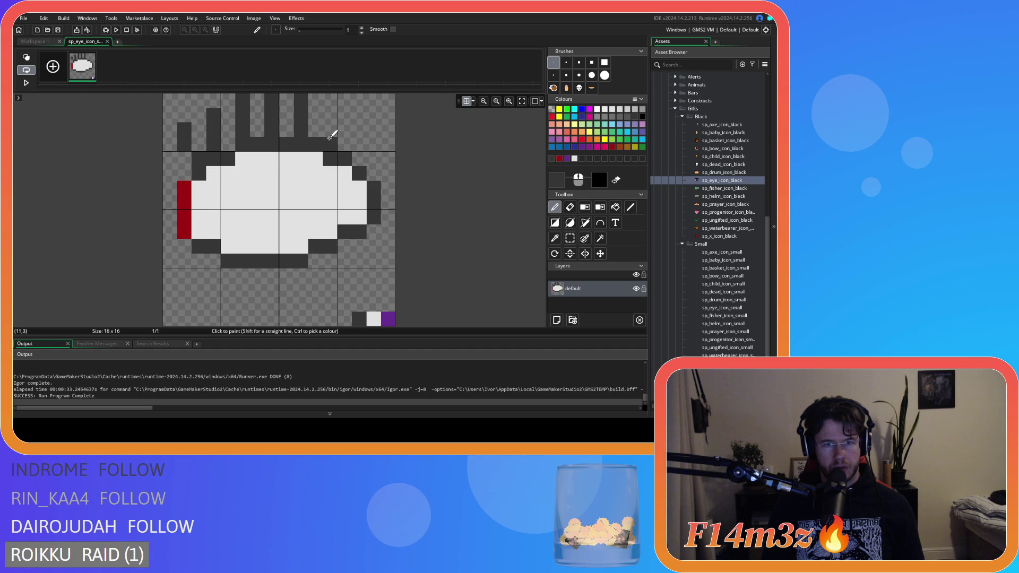
drag(323, 143, 341, 110)
right_click(341, 111)
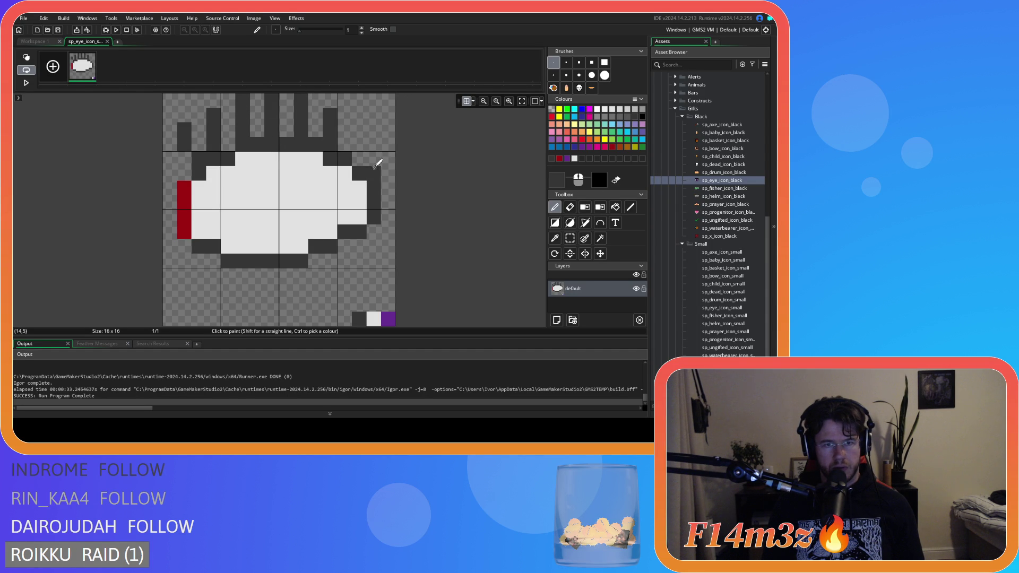
mouse_move(359, 160)
mouse_down()
mouse_move(371, 128)
mouse_move(352, 160)
mouse_move(378, 189)
mouse_move(389, 155)
mouse_move(390, 193)
mouse_move(363, 155)
mouse_move(329, 133)
mouse_move(343, 106)
mouse_move(333, 150)
mouse_move(334, 112)
mouse_up()
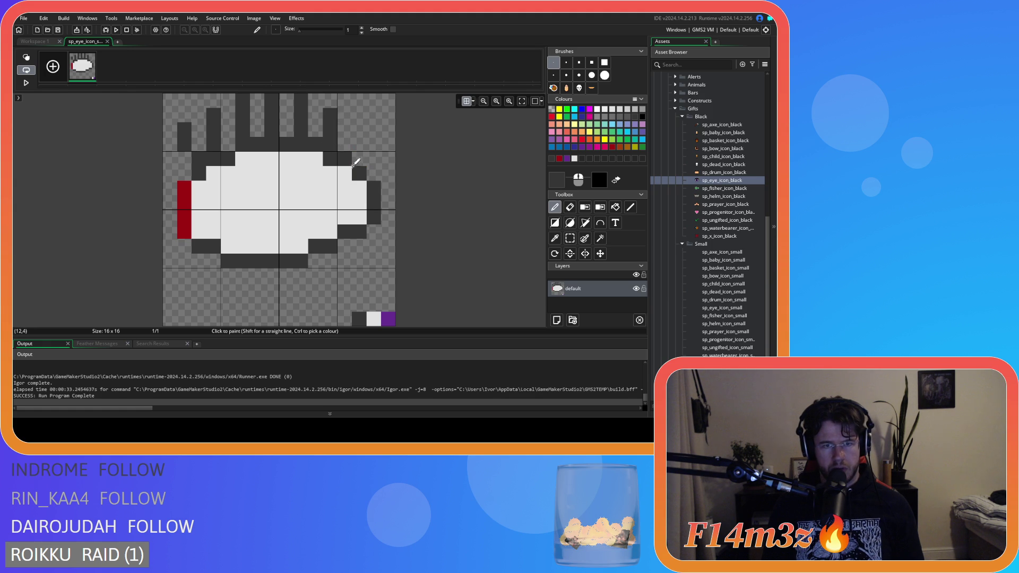
drag(360, 159, 374, 130)
drag(388, 173, 388, 188)
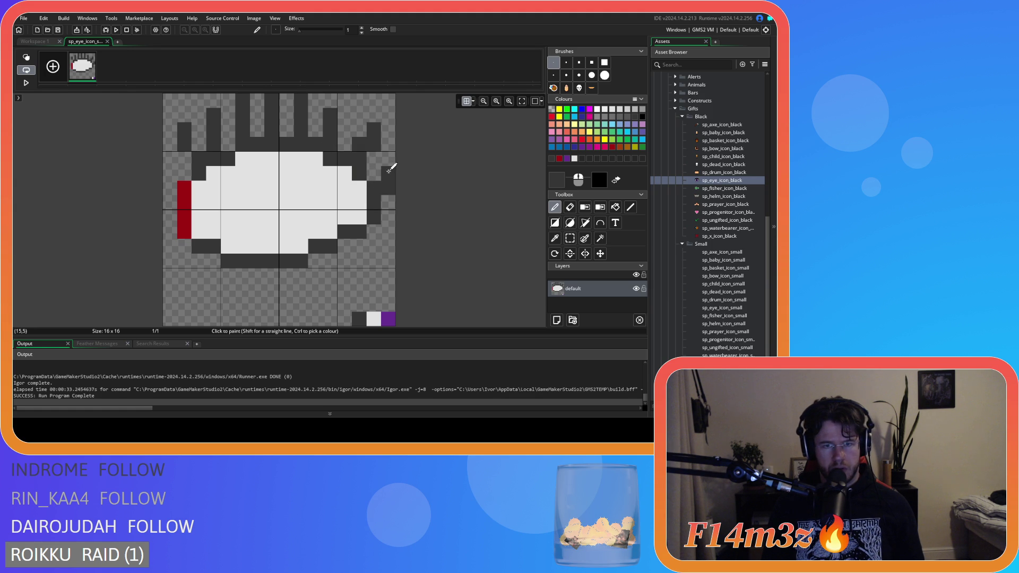
Undo the recent lashes and redraw the upper-left lash up to cell (1,2).
key(ctrl+z)
key(ctrl+z)
key(ctrl+z)
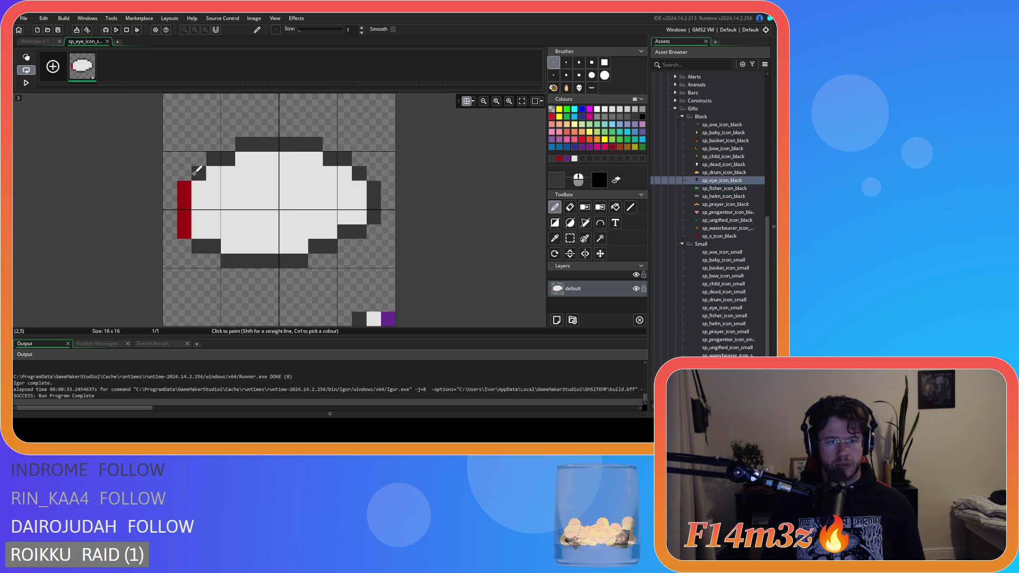
click(177, 167)
drag(202, 171, 185, 144)
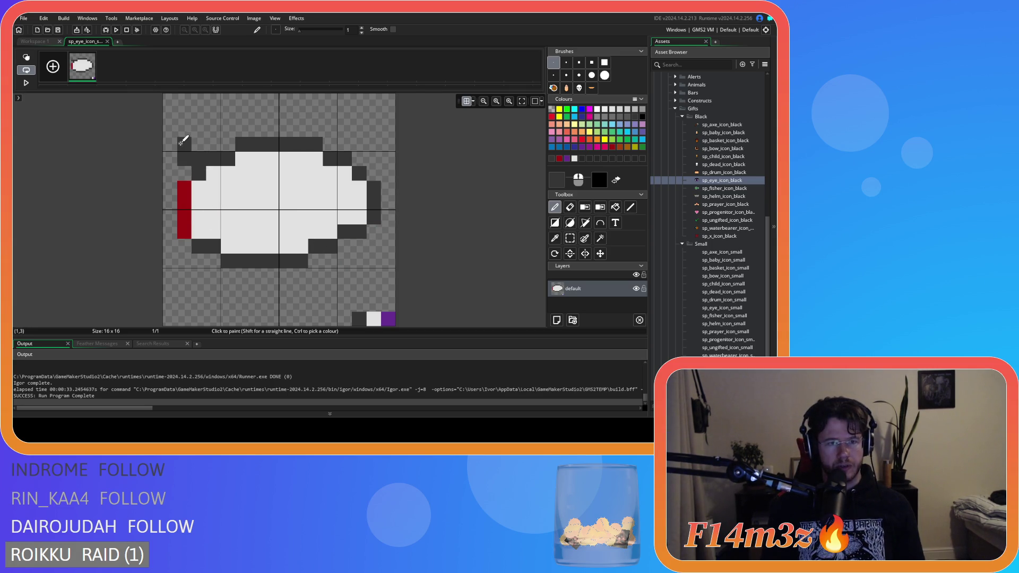
click(184, 130)
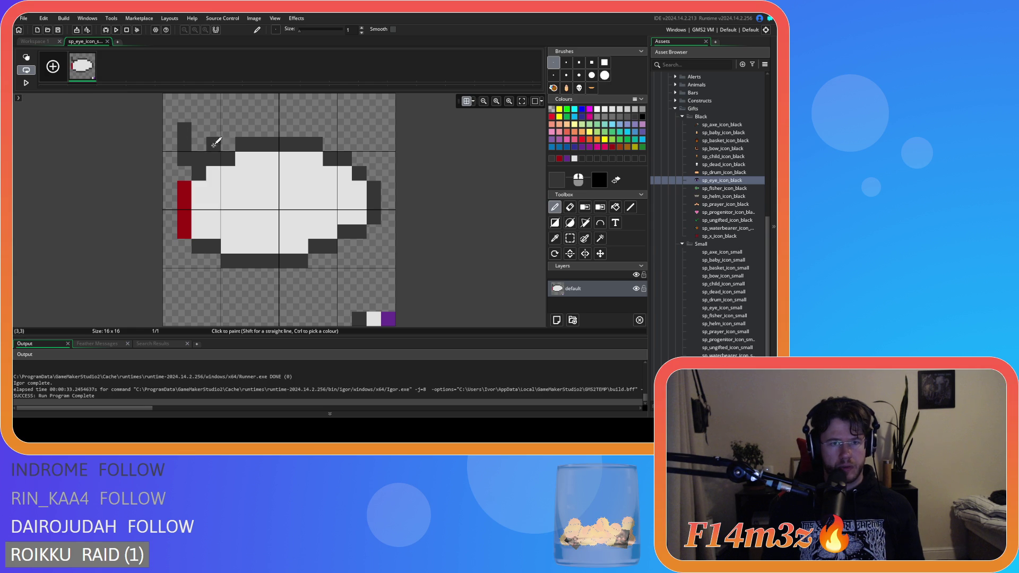
click(259, 169)
key(ctrl+z)
Try lashes in column 3 and columns 5, 7 and 9, undoing them.
drag(212, 145, 207, 125)
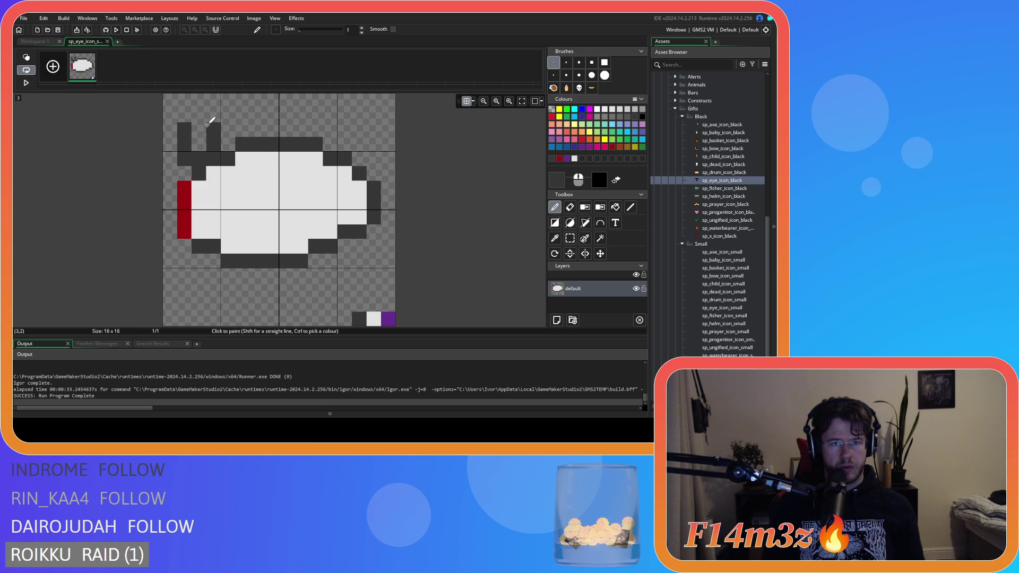
key(ctrl+z)
drag(227, 144, 211, 110)
key(ctrl+z)
drag(225, 149, 212, 103)
key(ctrl+z)
mouse_move(224, 151)
mouse_down()
mouse_move(209, 117)
mouse_move(243, 98)
mouse_up()
mouse_move(272, 130)
mouse_down()
mouse_move(271, 98)
mouse_move(303, 119)
mouse_move(302, 100)
mouse_move(330, 144)
mouse_up()
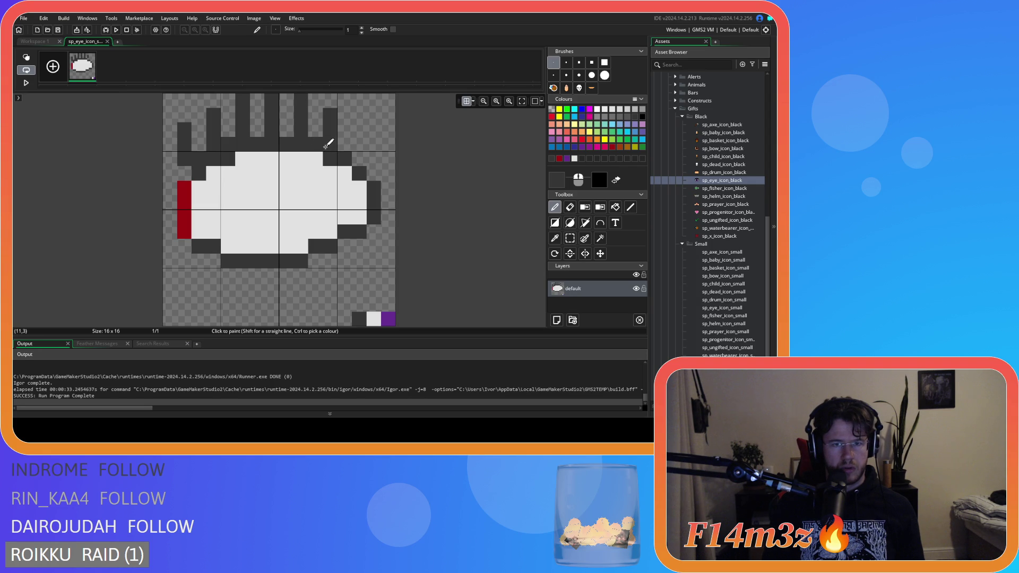
key(ctrl+z)
key(ctrl+z)
key(ctrl+z)
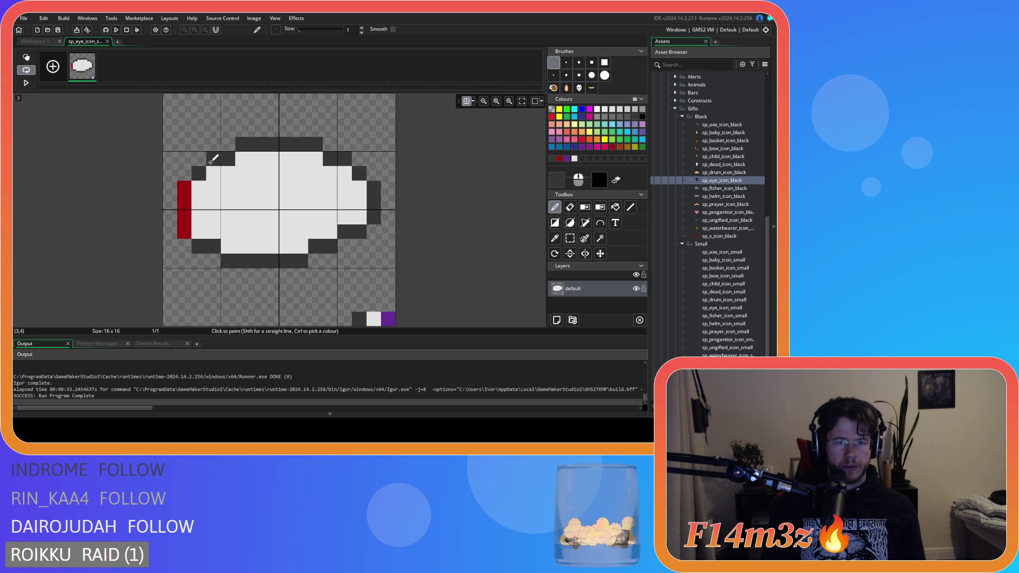
key(ctrl+z)
key(ctrl+y)
key(ctrl+z)
Reshape the upper-left lash, clearing column 2 and adding a tip at column 3, row 0.
mouse_move(201, 160)
mouse_down()
mouse_move(215, 114)
mouse_move(204, 104)
mouse_up()
key(ctrl+z)
right_click(205, 104)
right_click(199, 115)
click(213, 101)
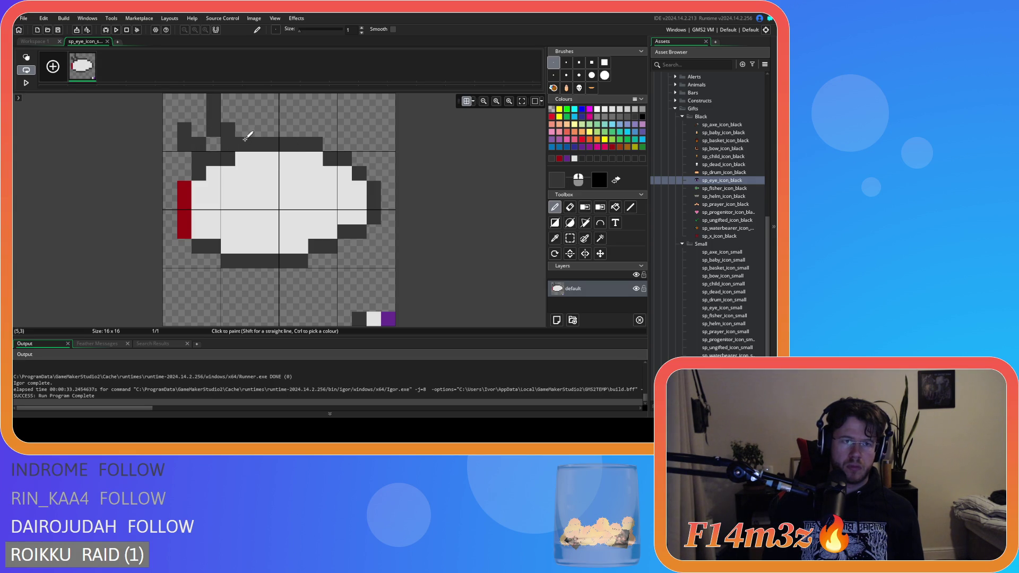
Draw lashes in columns 5-6, 8 and 10, then erase the stray pixel at (7,3).
drag(253, 137, 246, 112)
click(243, 101)
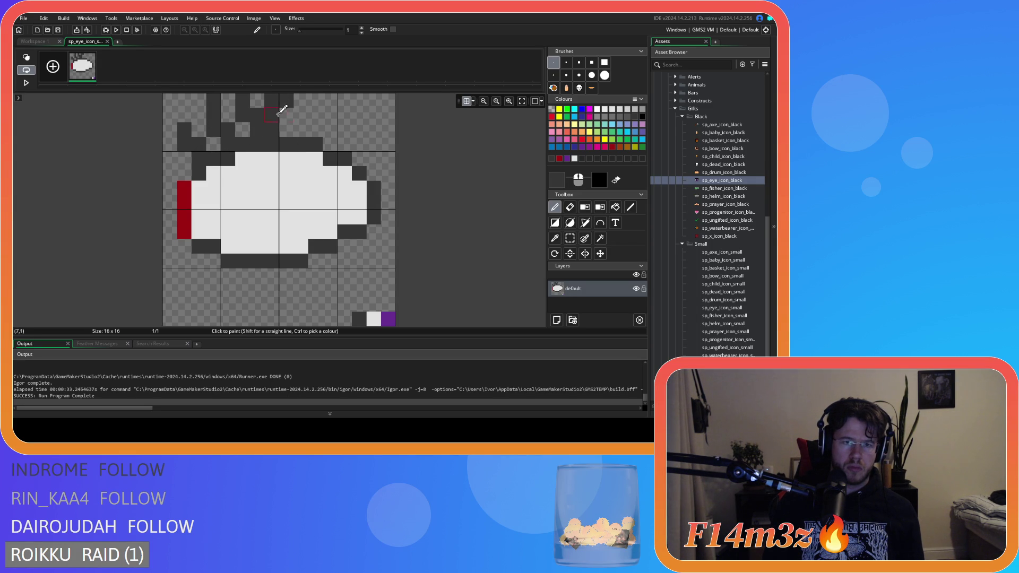
drag(283, 137, 284, 101)
mouse_move(315, 130)
mouse_down()
mouse_move(328, 98)
mouse_move(321, 132)
mouse_move(346, 148)
mouse_up()
key(ctrl+z)
click(331, 143)
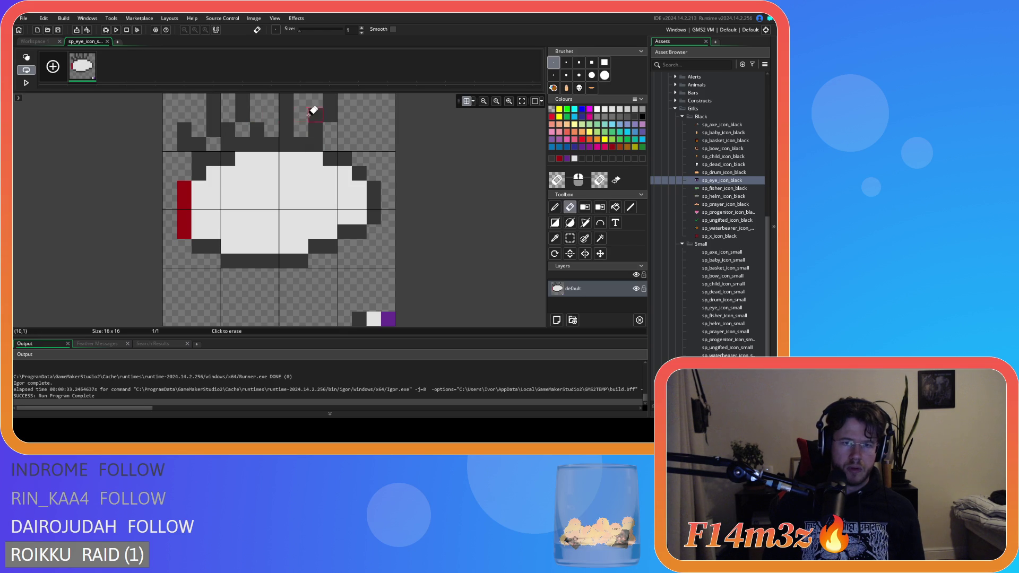
key(e)
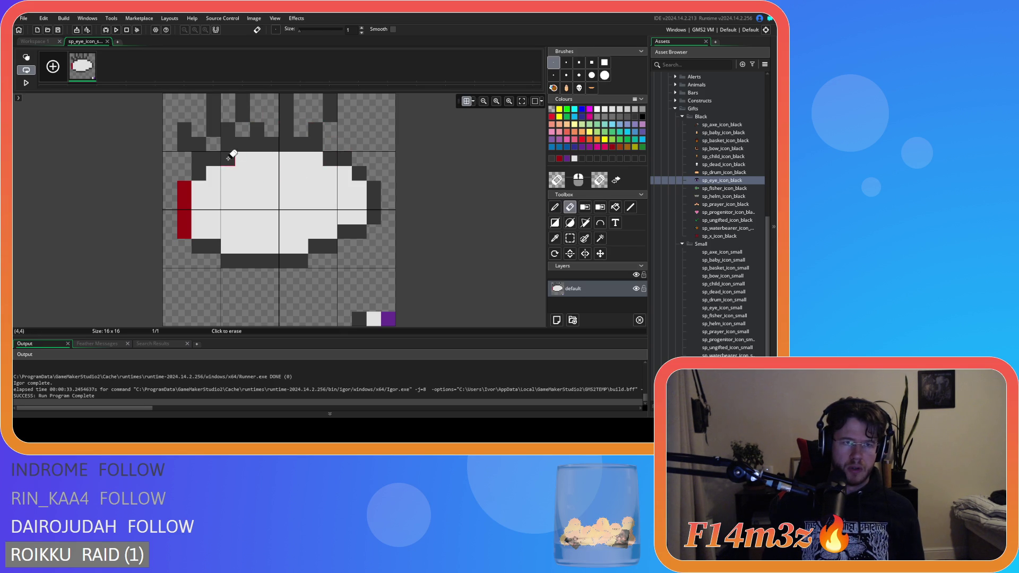
click(278, 140)
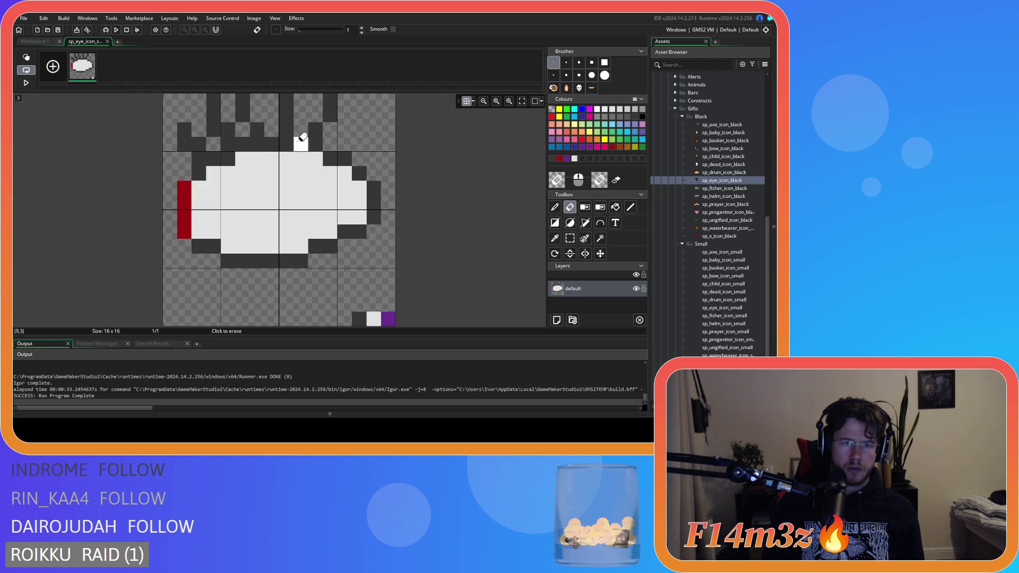
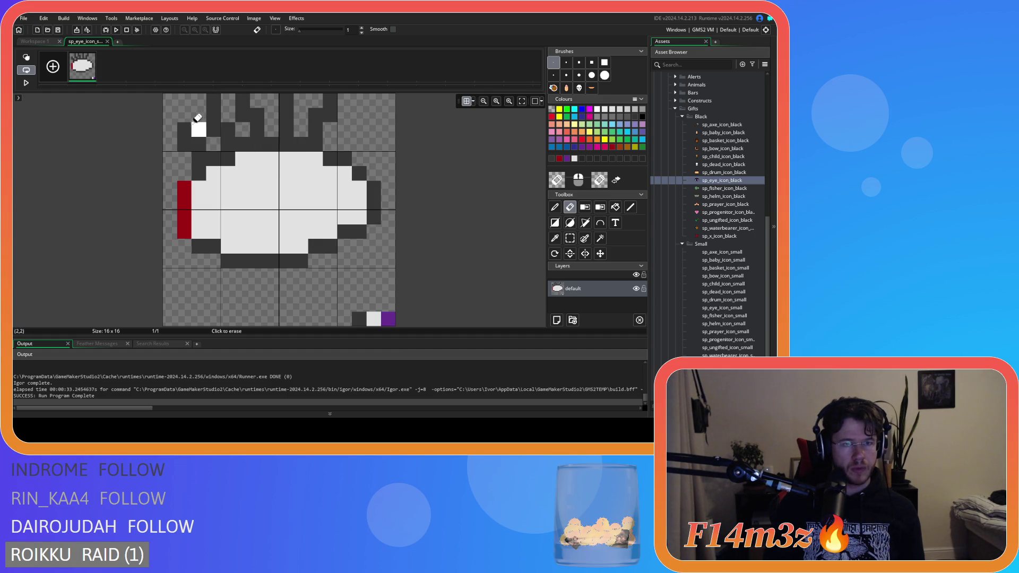
Sketch a few dark lash pixels at the top-right, then undo them back to the flat top outline.
key(d)
drag(361, 154, 345, 130)
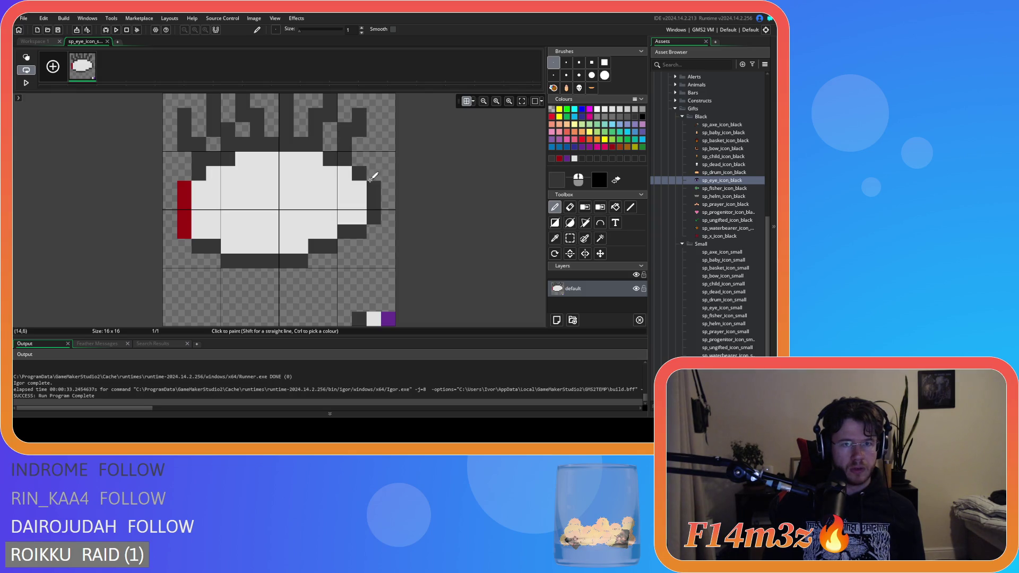
right_click(364, 163)
drag(374, 172, 388, 143)
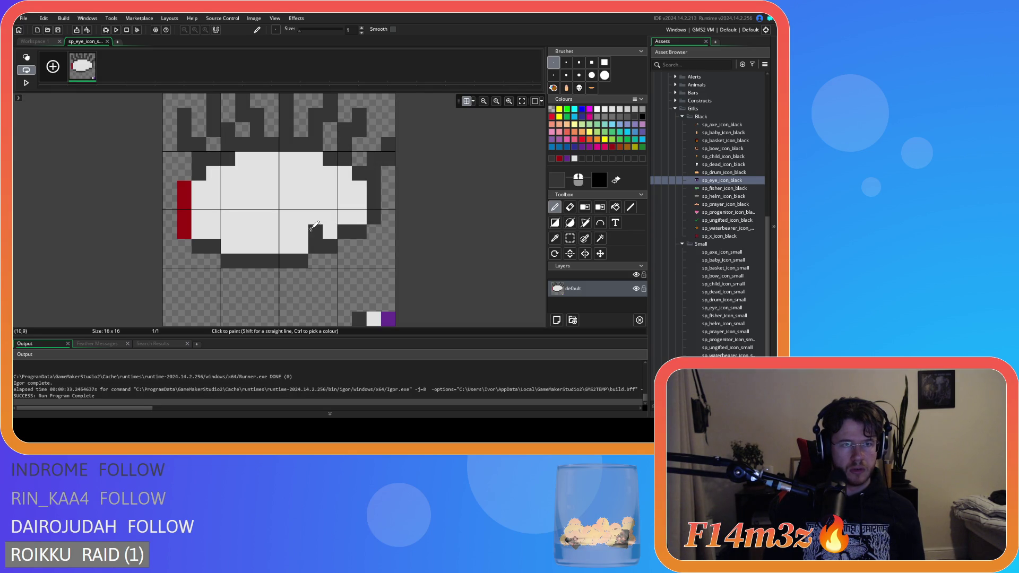
click(286, 216)
key(ctrl+z)
key(ctrl+z)
right_click(190, 183)
key(ctrl+z)
key(ctrl+z)
key(ctrl+z)
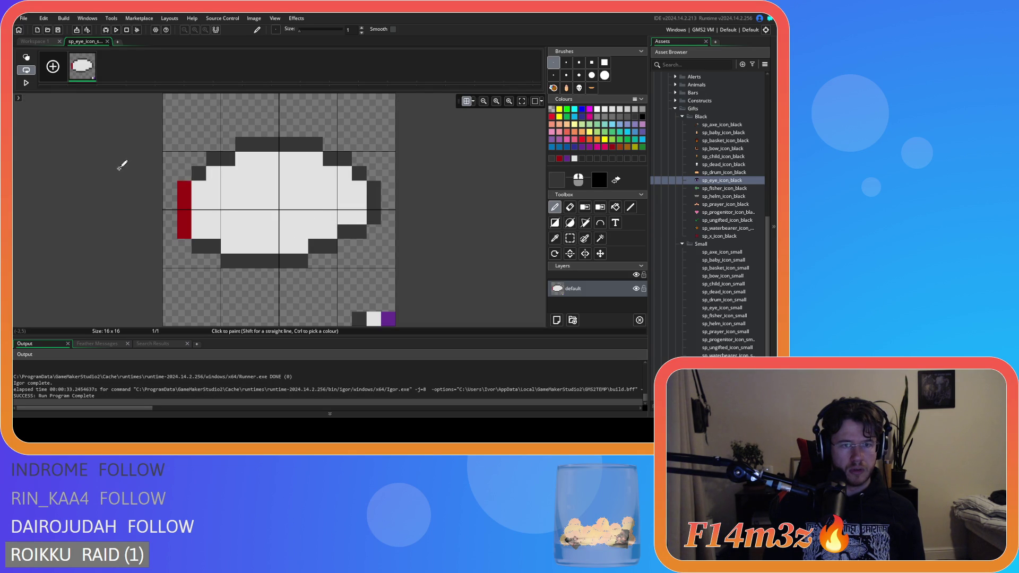
Draw dark vertical lash strokes above the eye's top-left and at columns 7, 9 and 12.
click(189, 174)
drag(190, 174, 186, 130)
key(ctrl+z)
mouse_move(198, 173)
mouse_down()
mouse_move(182, 137)
mouse_move(213, 144)
mouse_move(228, 101)
mouse_move(264, 107)
mouse_up()
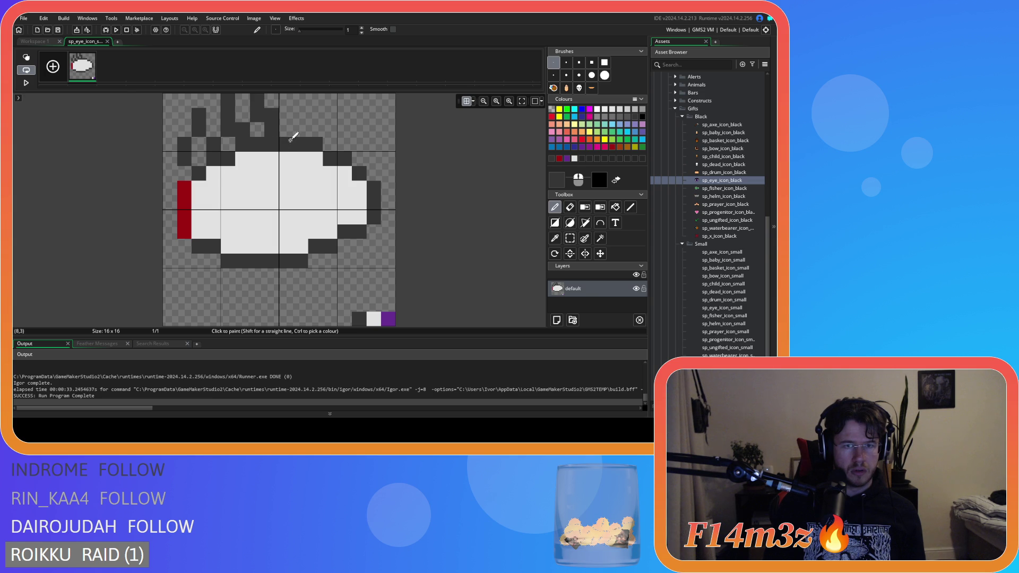
key(ctrl+z)
mouse_move(272, 136)
mouse_down()
mouse_move(270, 104)
mouse_move(301, 98)
mouse_up()
mouse_move(330, 131)
mouse_down()
mouse_move(345, 101)
mouse_move(345, 109)
mouse_up()
key(ctrl+z)
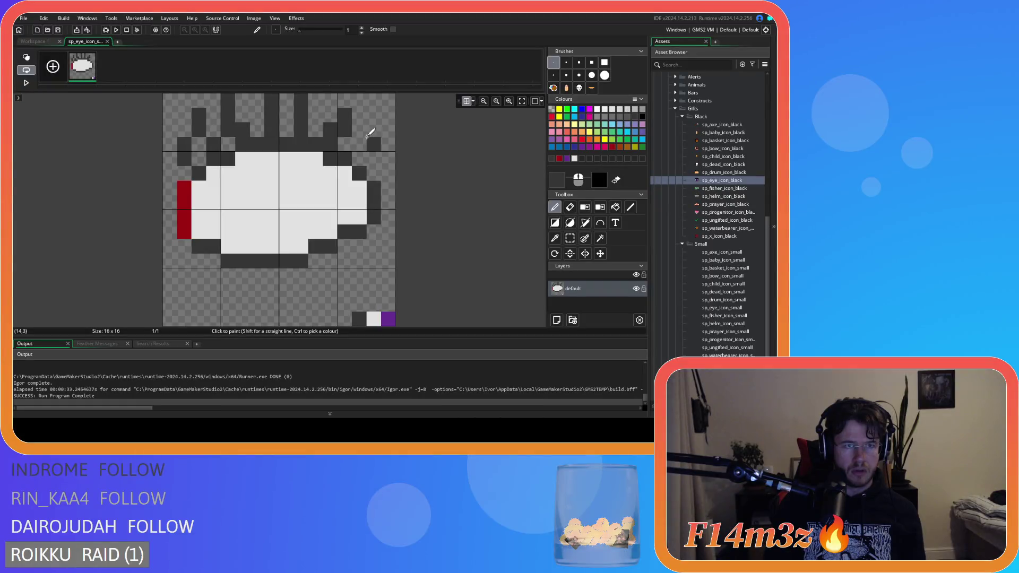
Rework the top-right lash as a diagonal stroke and fill in the right-edge outline pixels.
drag(346, 123, 373, 139)
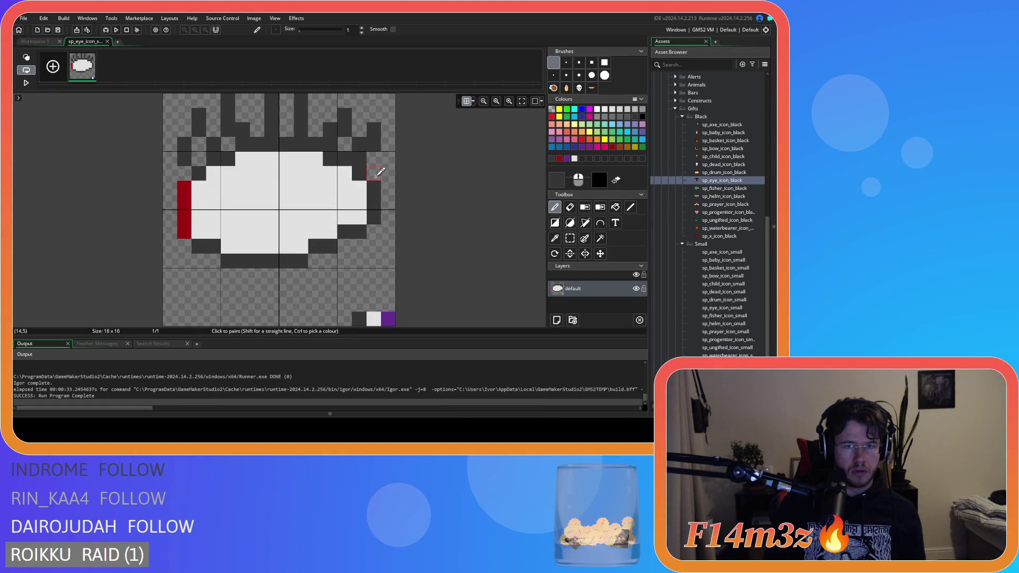
key(ctrl+z)
drag(330, 137, 331, 112)
key(ctrl+z)
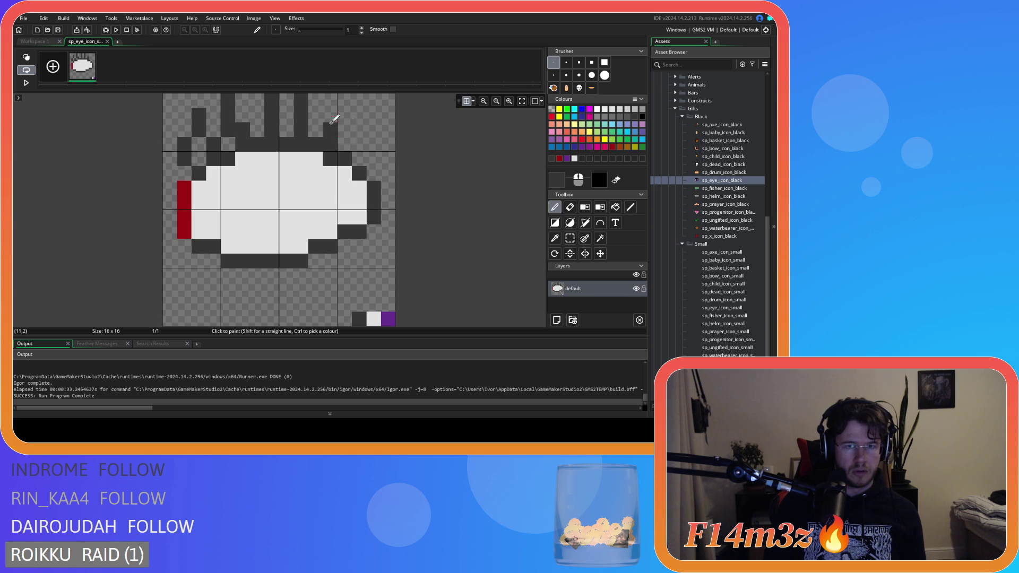
drag(330, 116, 342, 114)
key(ctrl+z)
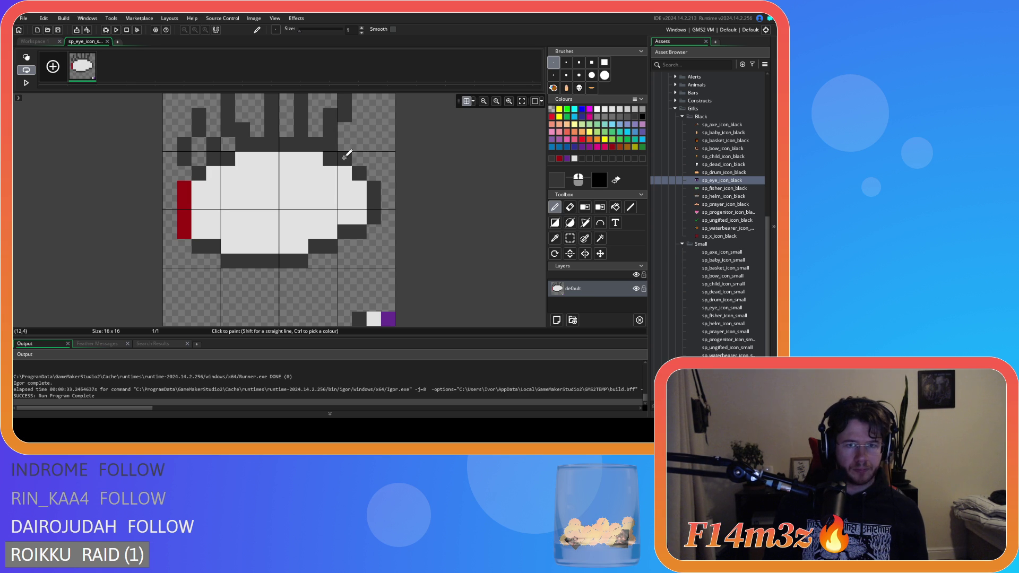
drag(359, 144, 377, 119)
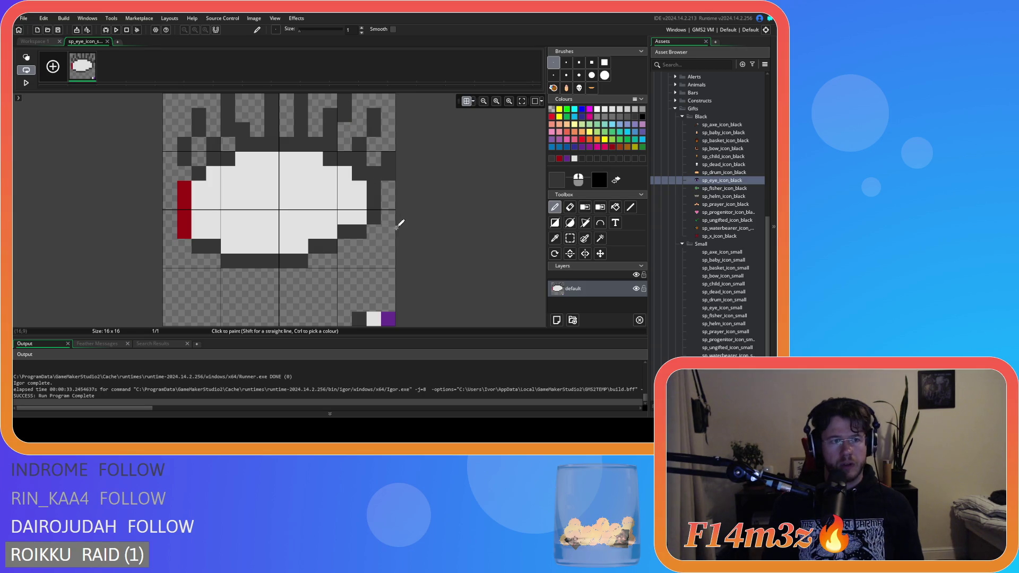
click(387, 159)
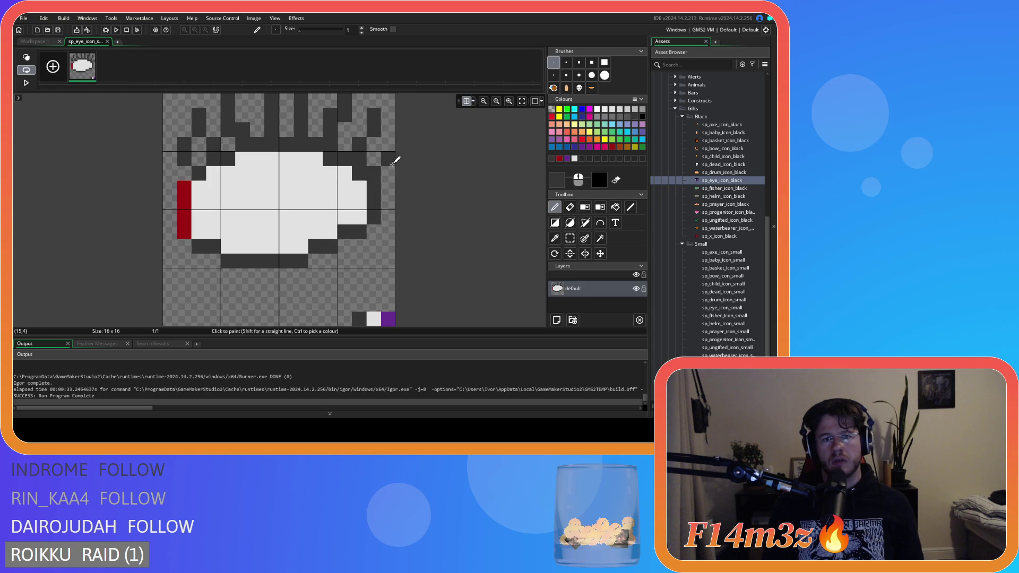
click(379, 218)
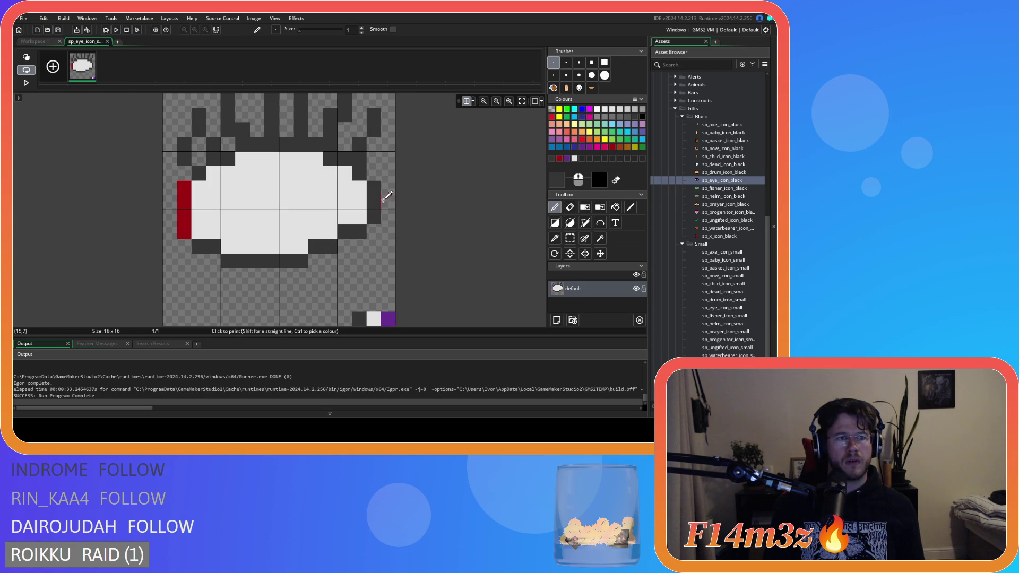
mouse_move(374, 168)
mouse_down()
mouse_move(374, 116)
mouse_move(349, 156)
mouse_up()
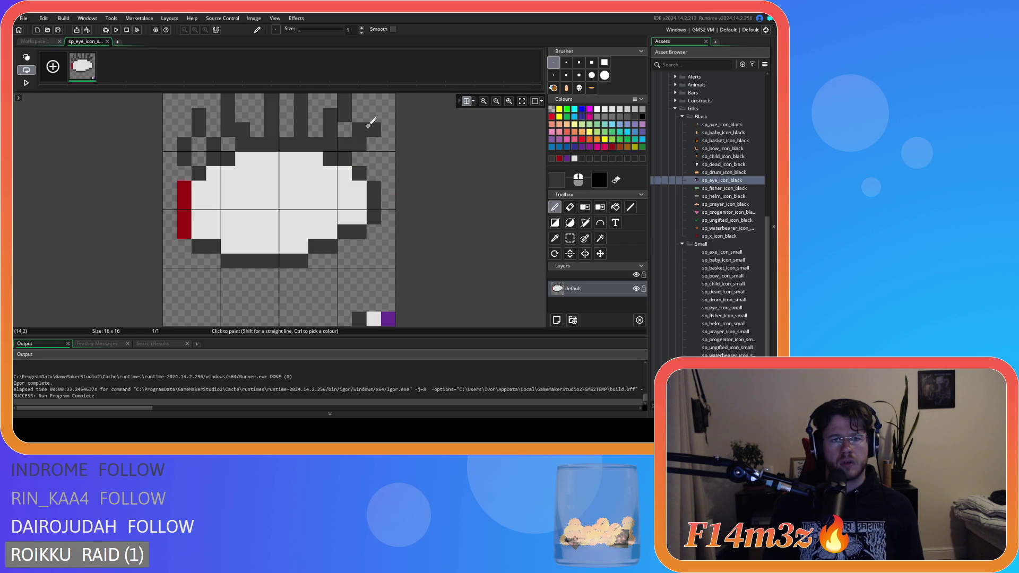
Reshape the rightmost lash: dark cells (14,1) and (14,2), with (13,2) and (14,3) erased.
click(349, 147)
key(ctrl+z)
key(ctrl+z)
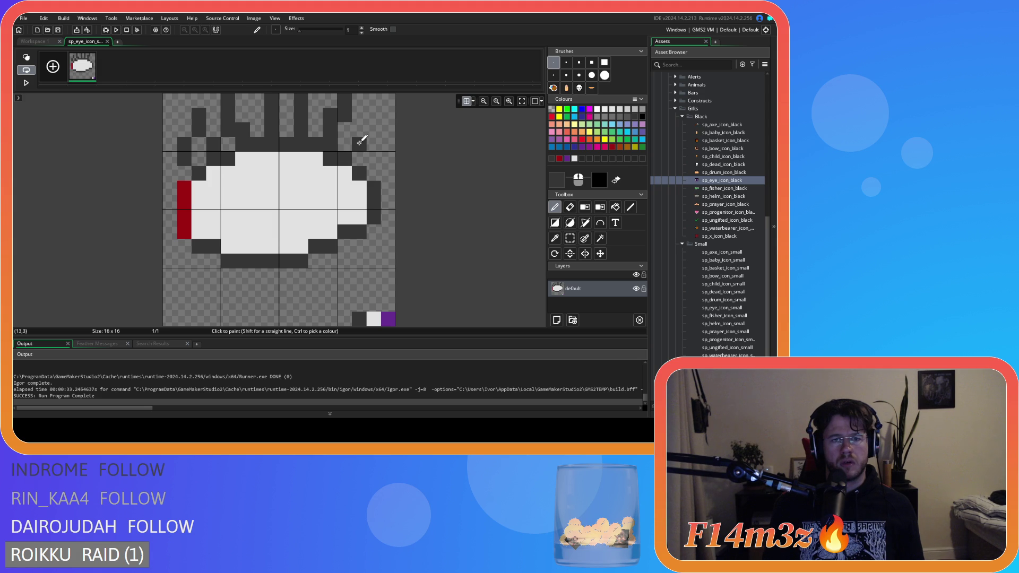
click(374, 130)
click(359, 130)
right_click(374, 129)
click(380, 119)
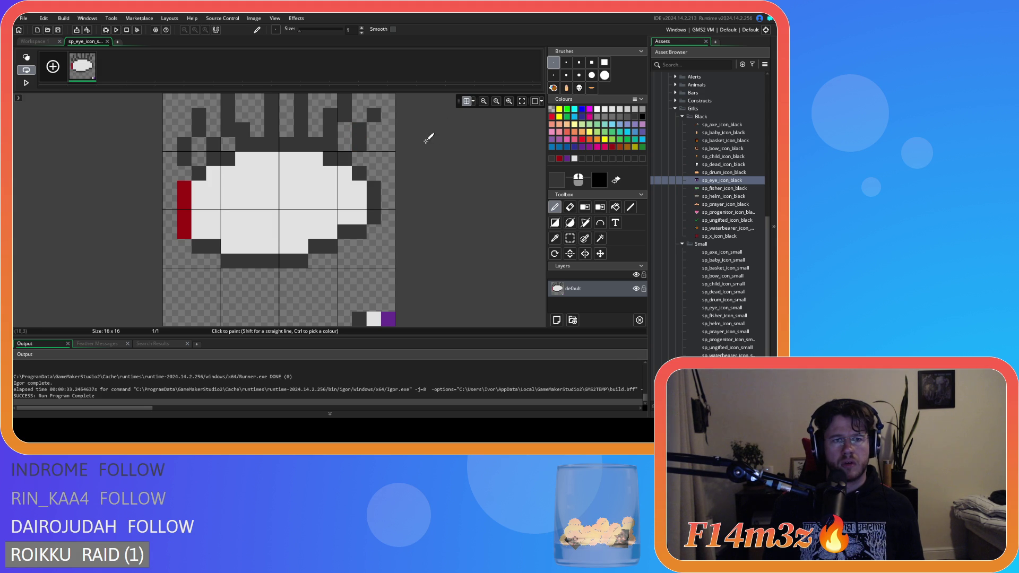
right_click(360, 130)
click(375, 128)
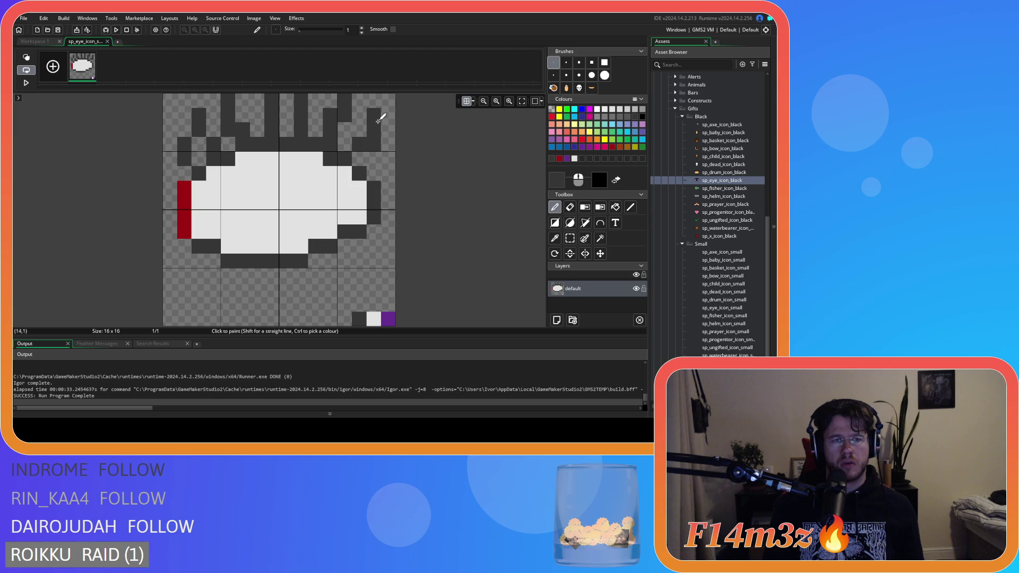
click(374, 115)
right_click(374, 144)
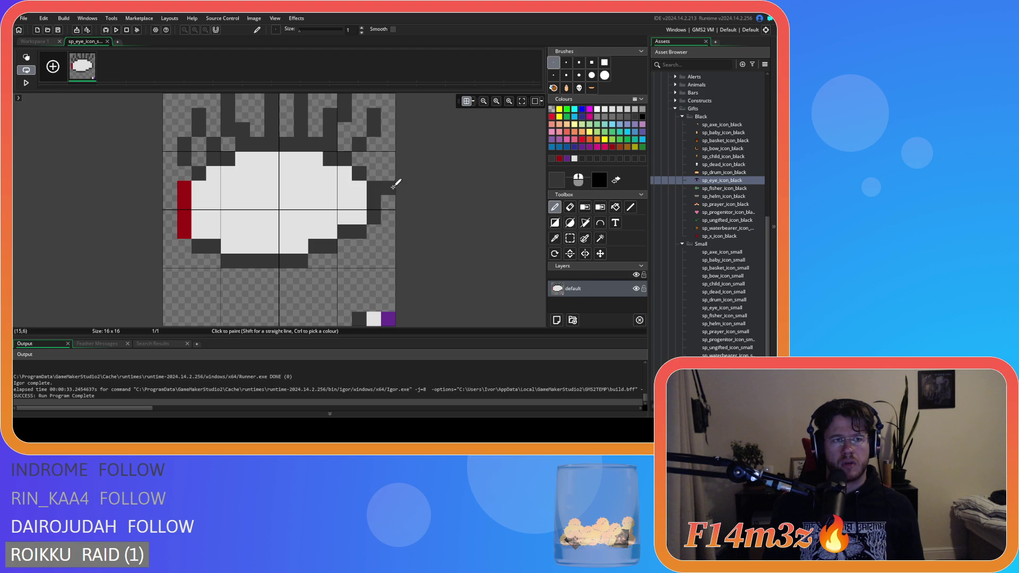
Adjust the right-edge outline around (15,4) and (13,5), redraw the lash, then undo those strokes.
drag(378, 169, 388, 152)
right_click(388, 173)
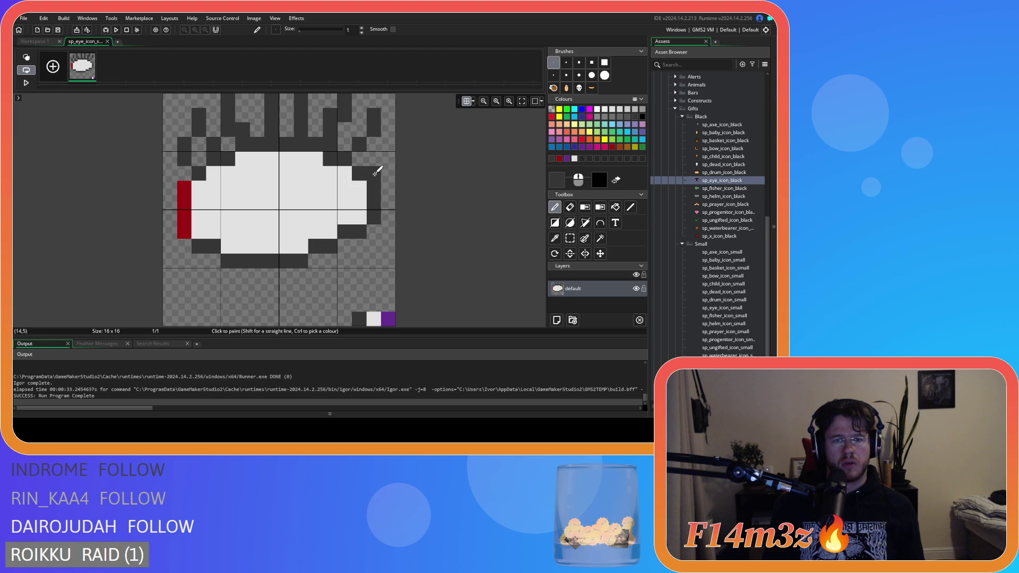
key(ctrl+z)
key(ctrl+z)
key(ctrl+z)
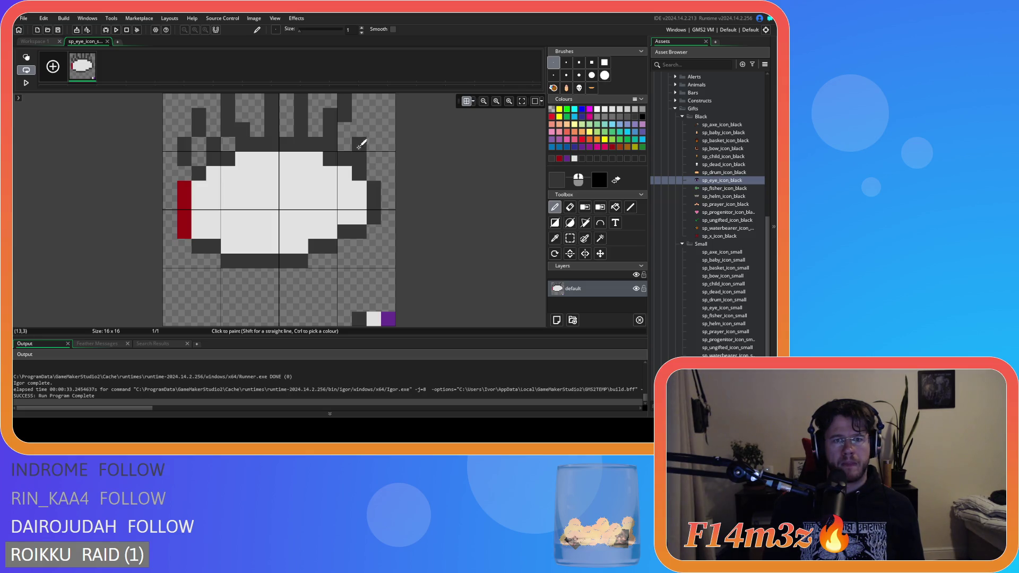
drag(364, 152, 378, 127)
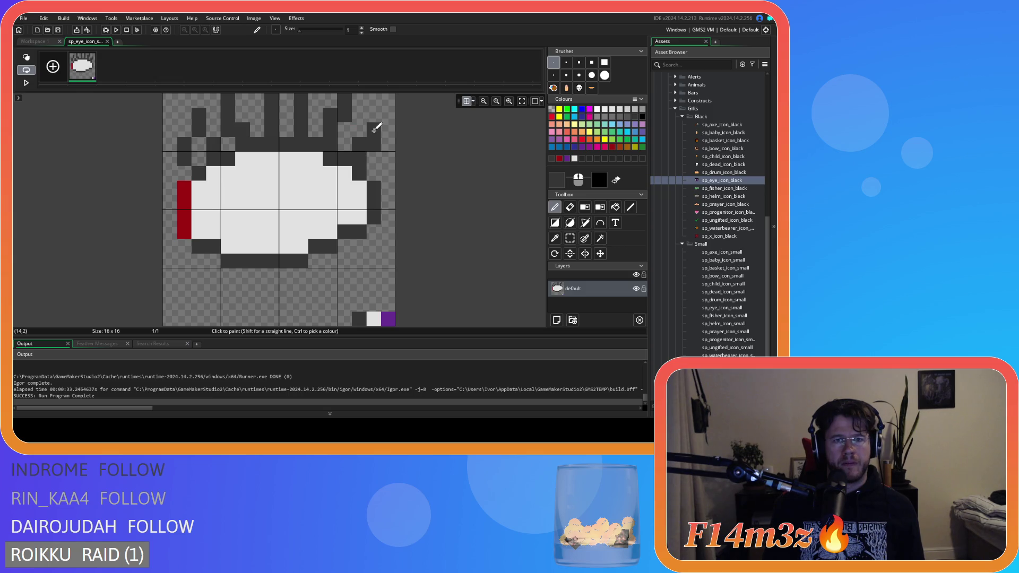
click(385, 159)
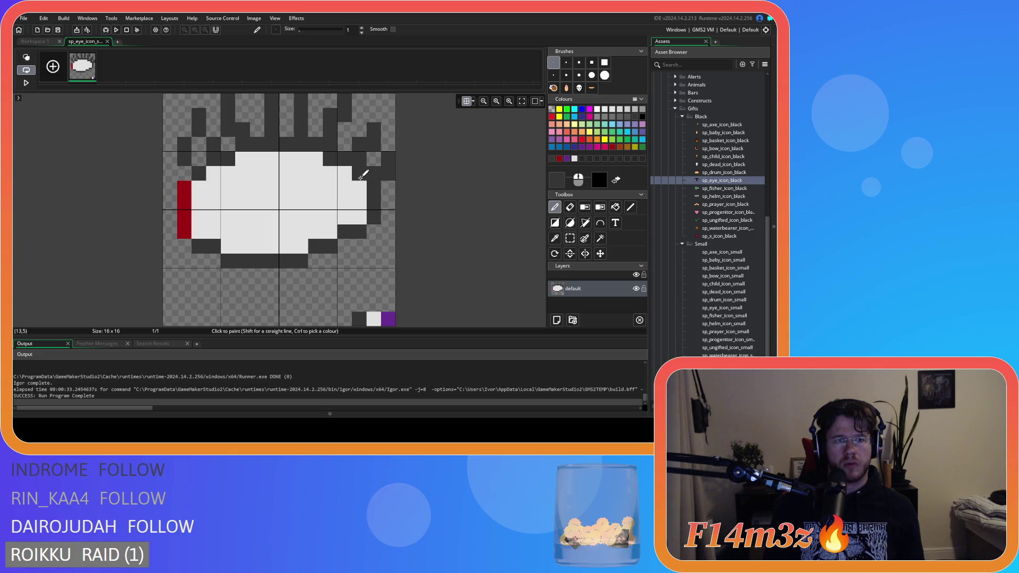
key(ctrl+z)
click(359, 175)
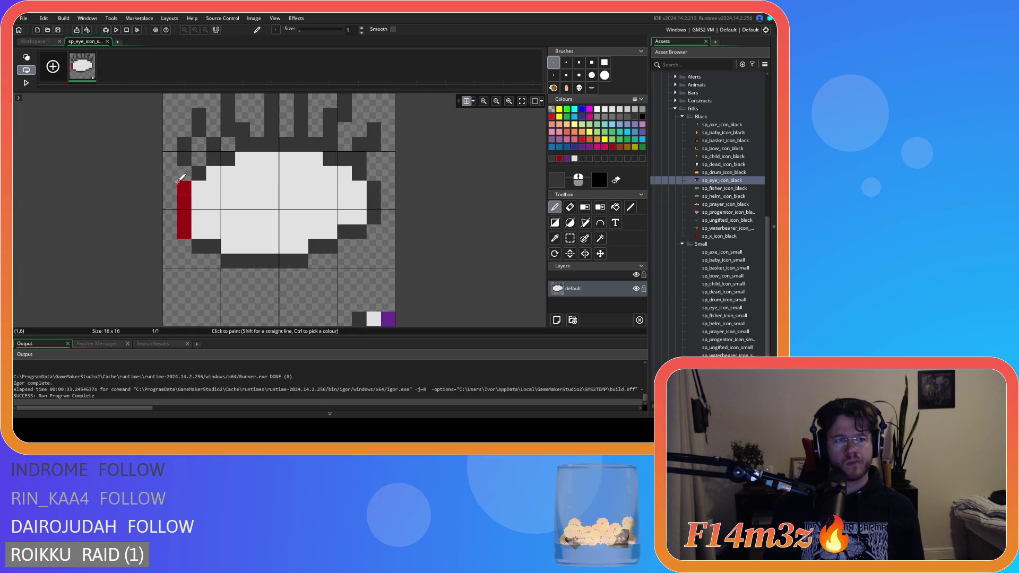
key(ctrl+z)
key(ctrl+z)
key(ctrl+z)
key(ctrl+z)
key(ctrl+z)
Draw a row of vertical dark lash strokes across the top of the eye.
drag(199, 172, 174, 123)
key(ctrl+z)
drag(190, 162, 184, 127)
mouse_move(213, 148)
mouse_down()
mouse_move(212, 114)
mouse_move(257, 115)
mouse_move(247, 104)
mouse_move(239, 125)
mouse_move(243, 97)
mouse_up()
key(ctrl+z)
drag(272, 145, 272, 101)
drag(301, 145, 301, 116)
drag(329, 145, 330, 116)
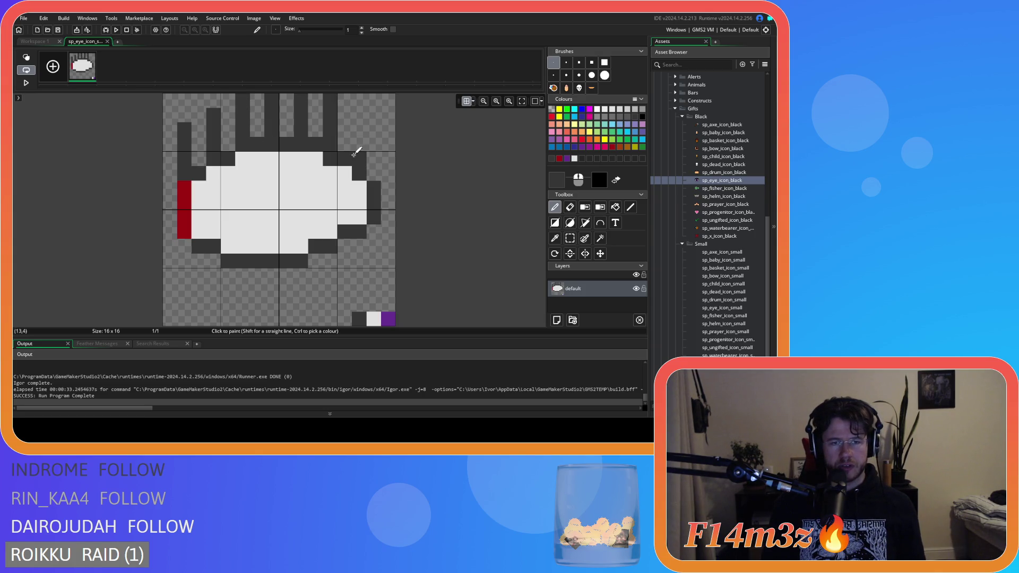
drag(359, 173, 359, 127)
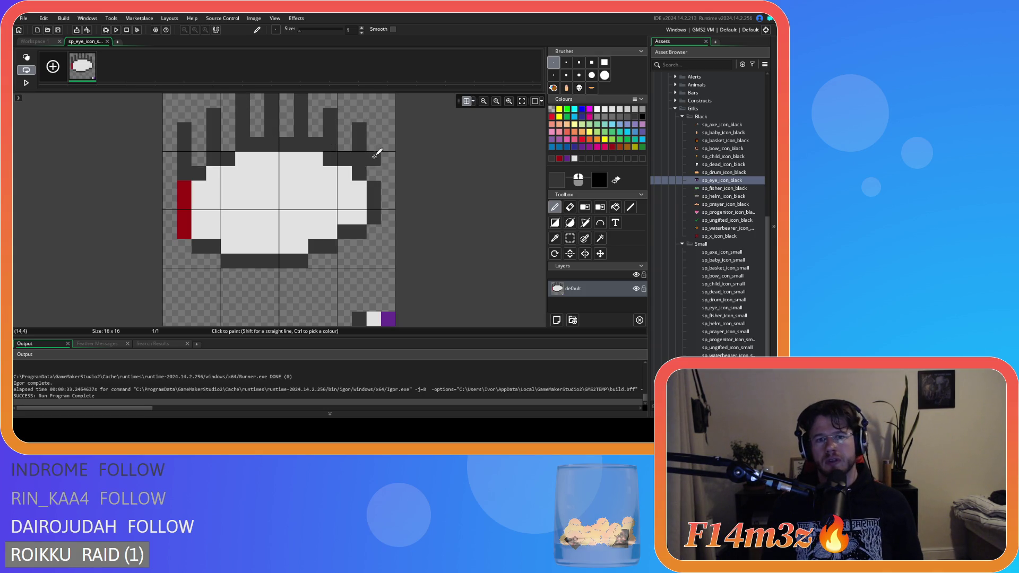
key(ctrl+z)
Try stray outline and eye-centre pixels, then undo all the strokes above the eye.
click(372, 173)
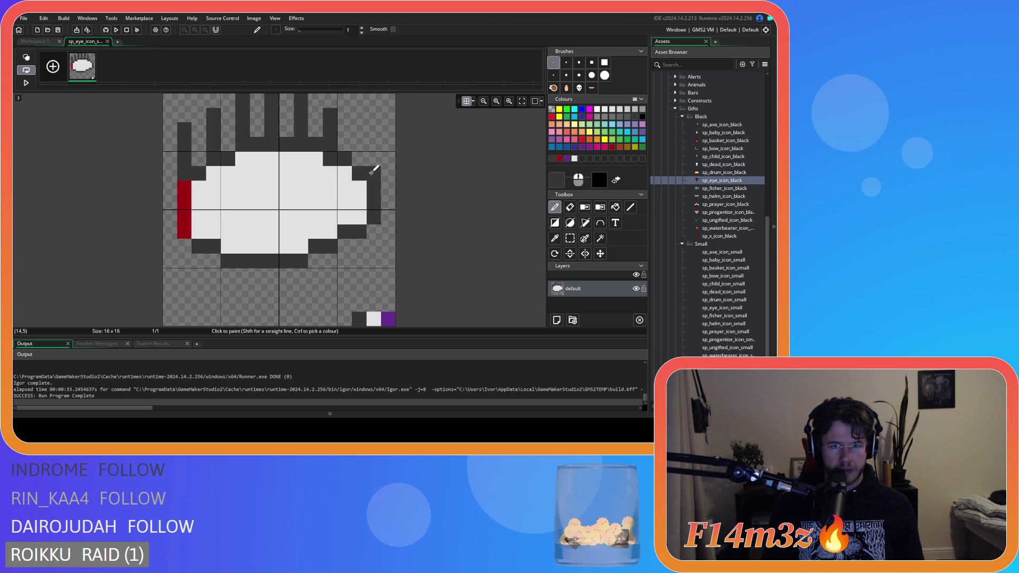
key(ctrl+z)
key(ctrl+z)
key(ctrl+z)
key(ctrl+y)
key(ctrl+y)
key(ctrl+y)
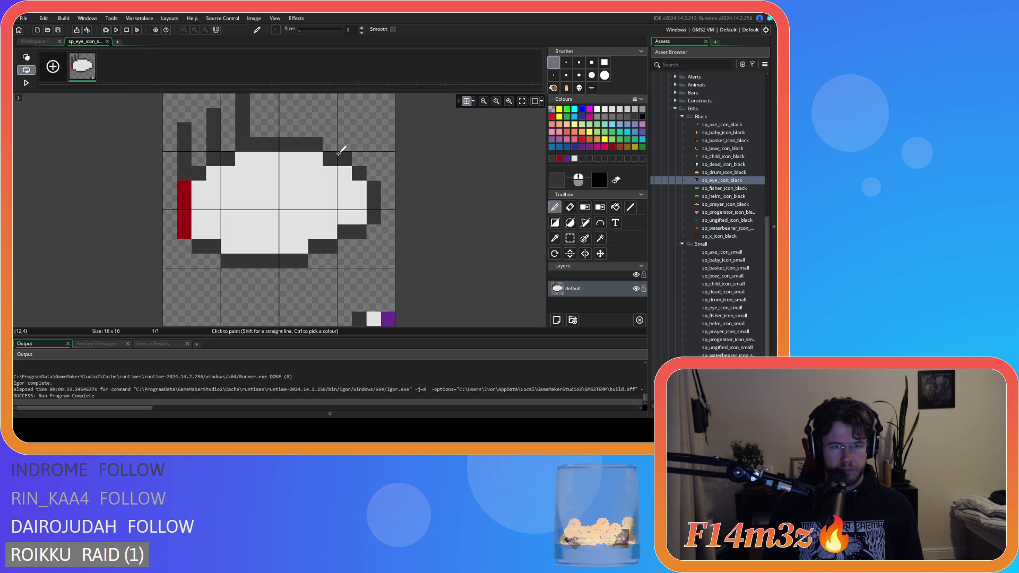
key(ctrl+z)
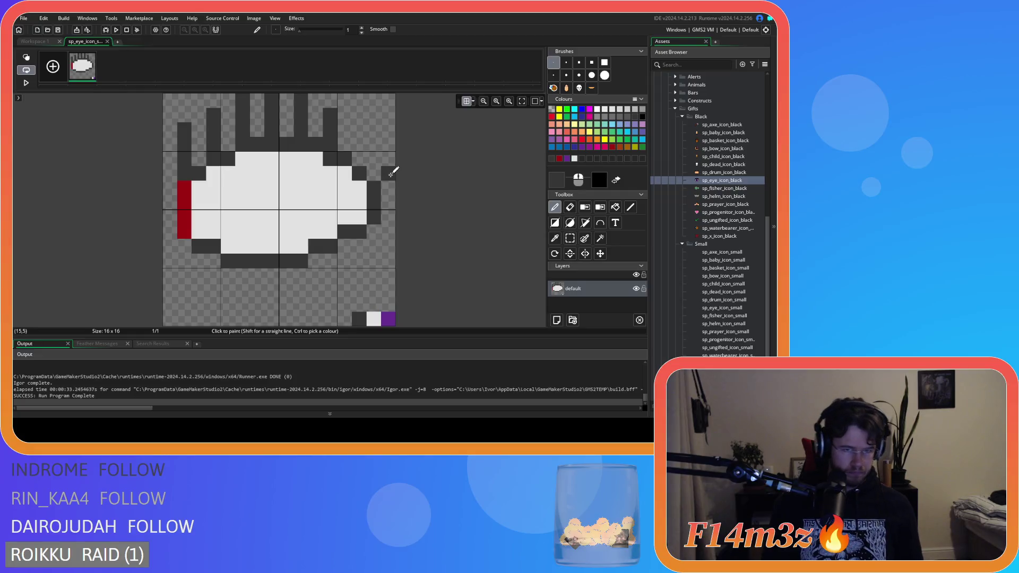
key(ctrl+z)
key(ctrl+z)
key(ctrl+z)
key(ctrl+z)
key(ctrl+y)
key(ctrl+y)
key(ctrl+y)
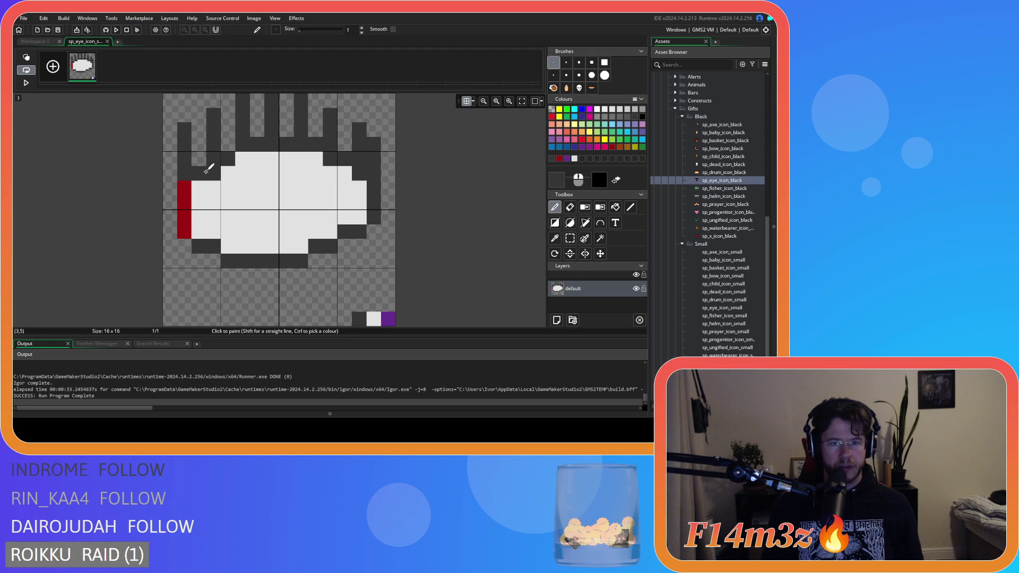
click(291, 207)
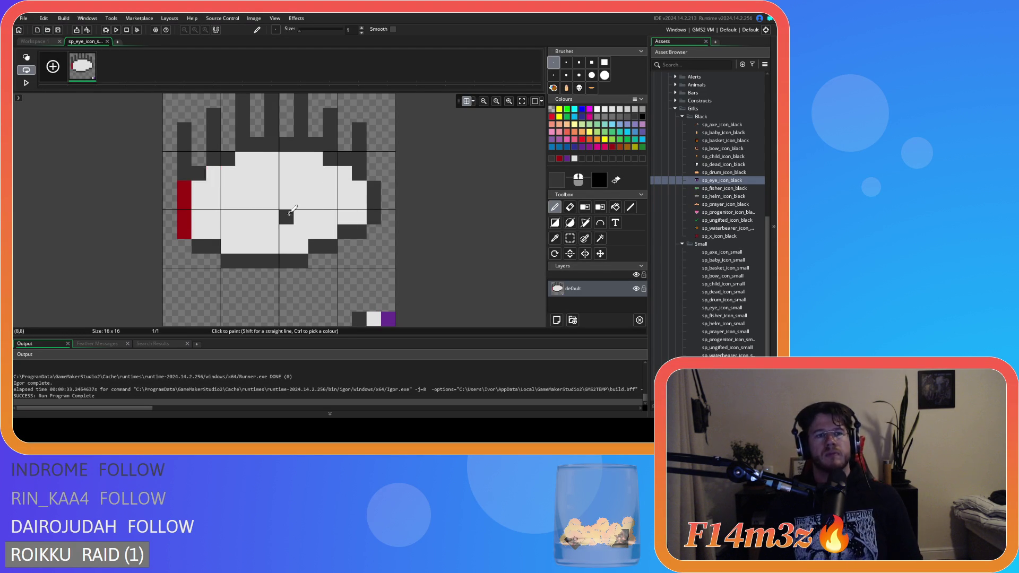
key(ctrl+z)
key(ctrl+z)
key(ctrl+z)
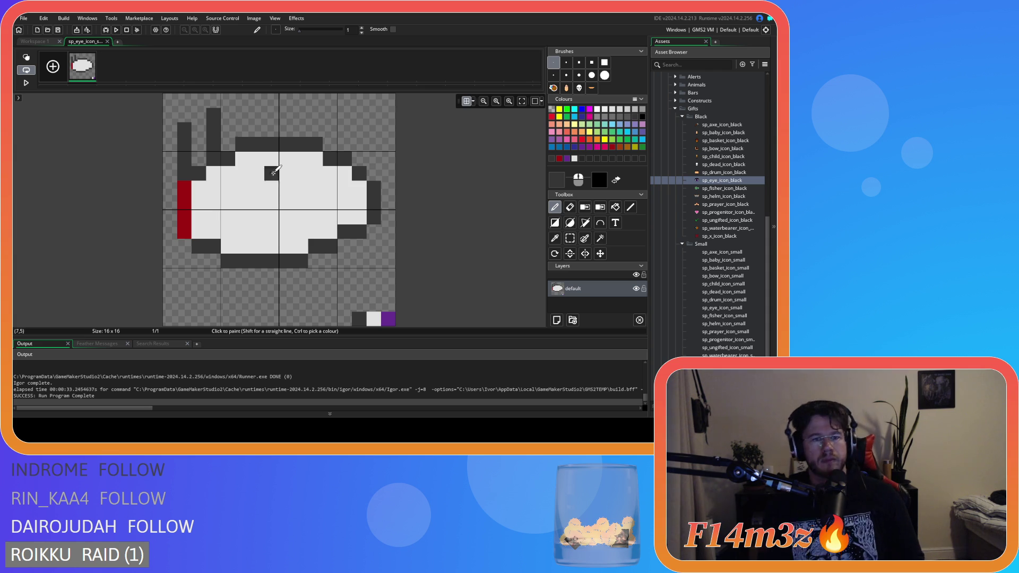
key(ctrl+z)
Draw a small dark loop above the eye's top-left corner.
mouse_move(199, 172)
mouse_down()
mouse_move(186, 137)
mouse_move(188, 146)
mouse_up()
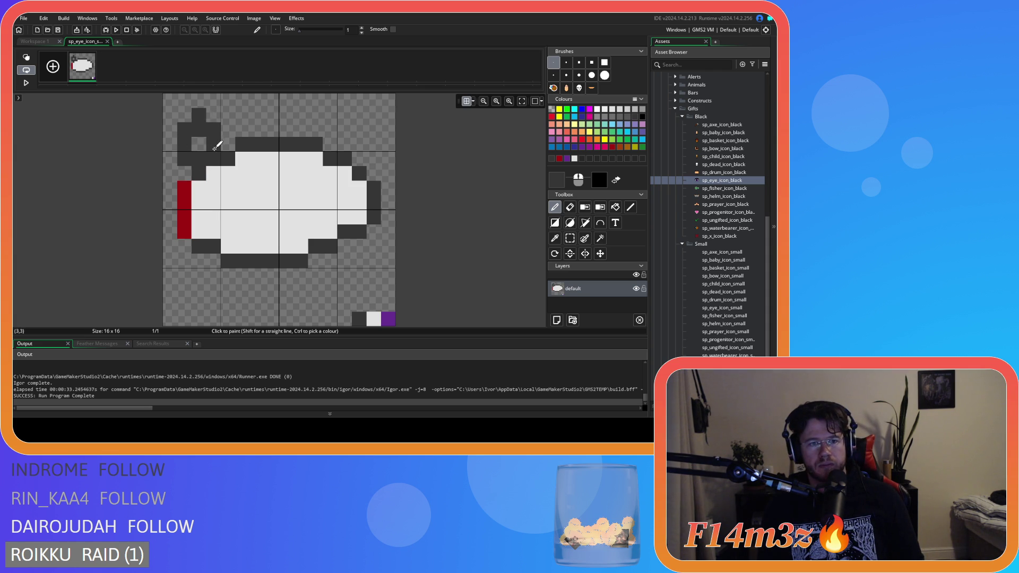
drag(209, 139, 203, 124)
key(ctrl+z)
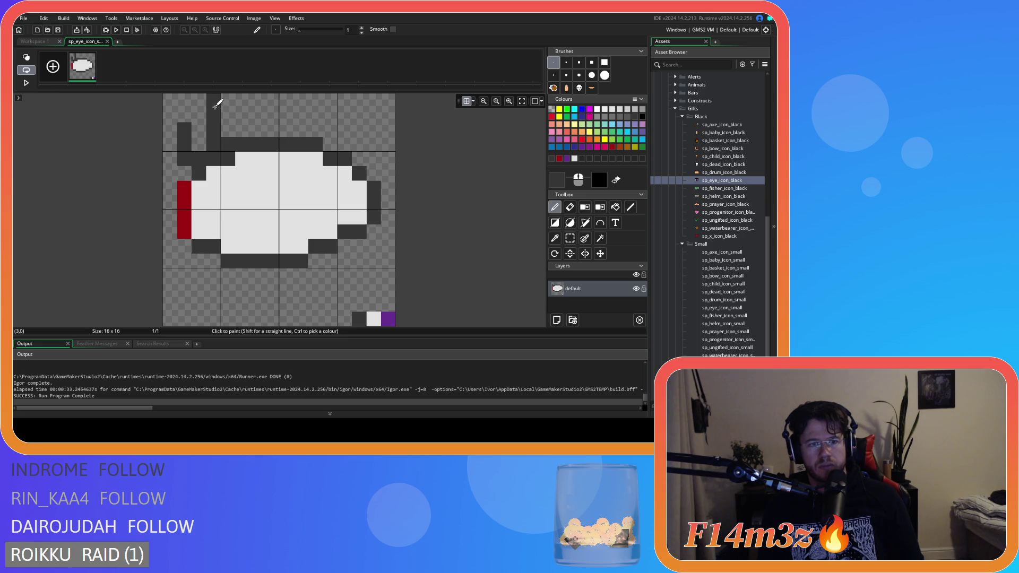
drag(200, 115, 214, 129)
key(ctrl+z)
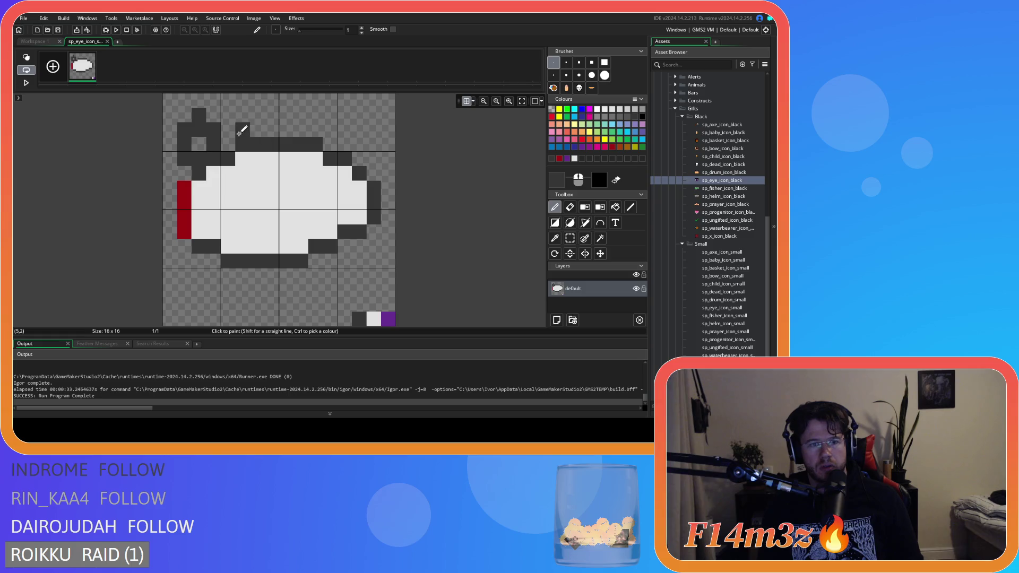
mouse_move(241, 133)
mouse_down()
mouse_move(235, 113)
mouse_move(257, 102)
mouse_up()
click(228, 101)
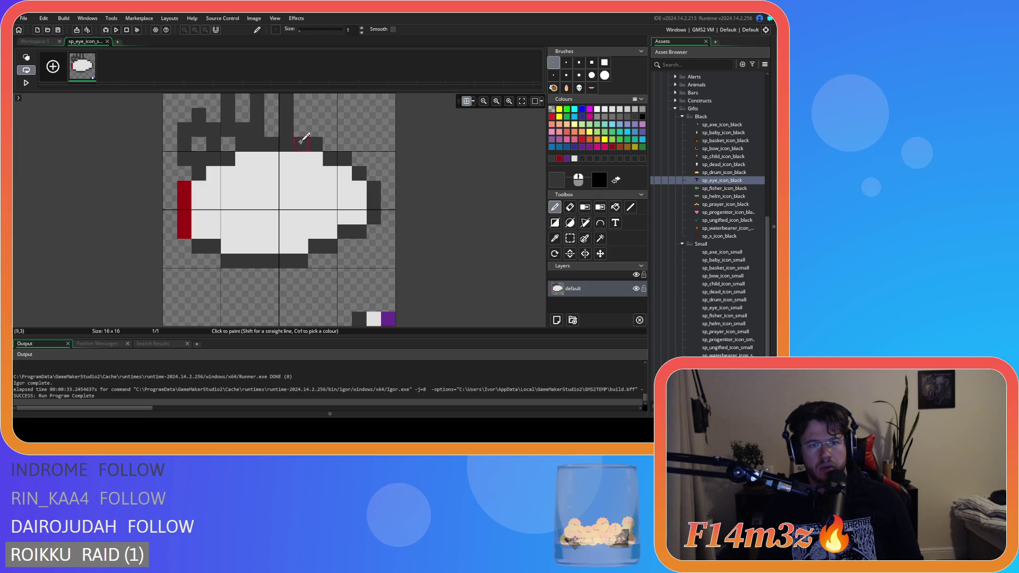
Try dark strokes above the eye's middle and top-right, then undo them.
drag(287, 142, 285, 102)
mouse_move(305, 141)
mouse_down()
mouse_move(325, 98)
mouse_move(316, 141)
mouse_move(337, 97)
mouse_move(344, 150)
mouse_move(359, 130)
mouse_up()
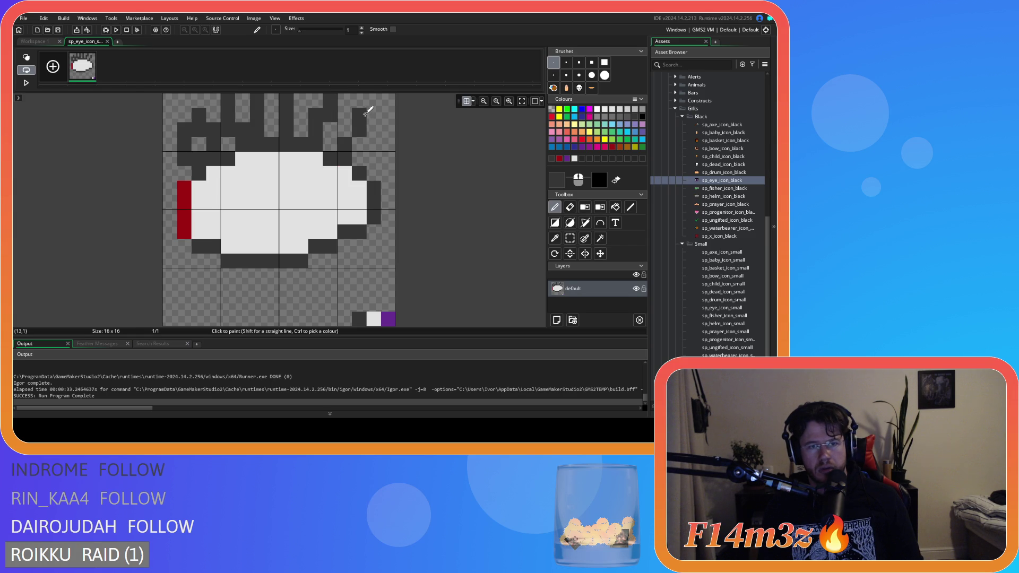
click(374, 173)
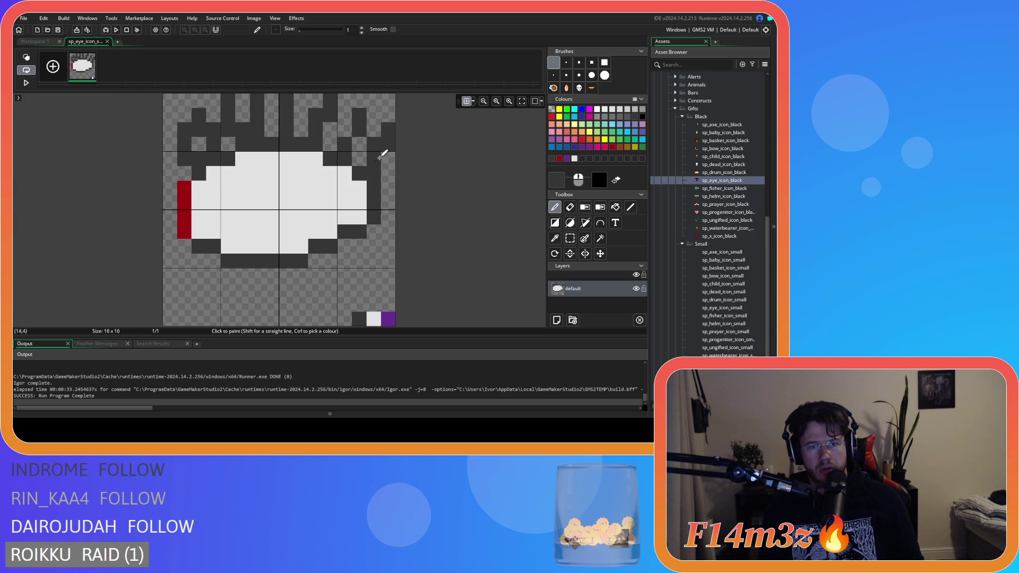
key(ctrl+z)
key(ctrl+z)
key(ctrl+z)
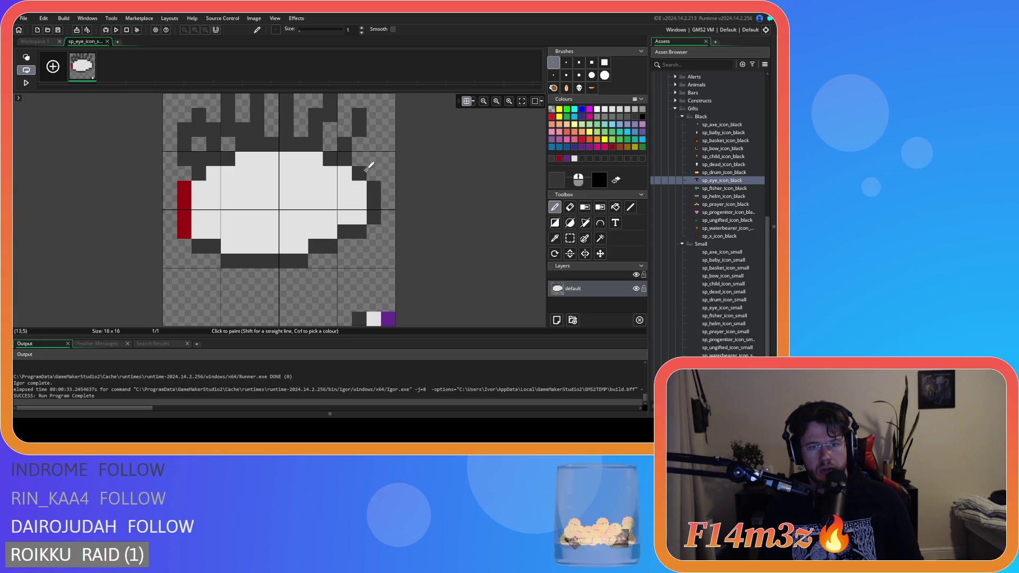
click(378, 140)
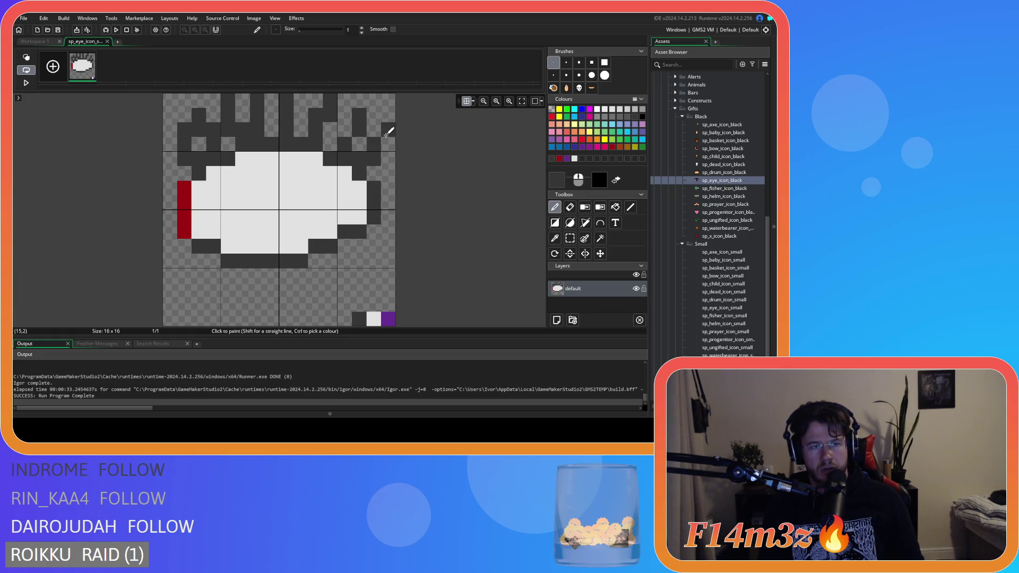
click(310, 212)
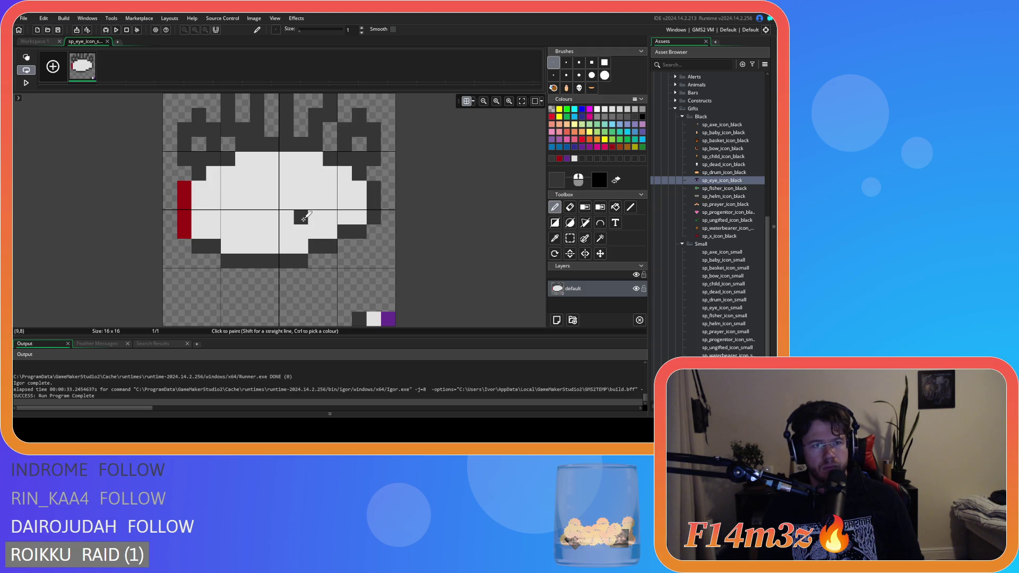
key(ctrl+z)
key(ctrl+z)
key(ctrl+z)
key(ctrl+z)
key(ctrl+z)
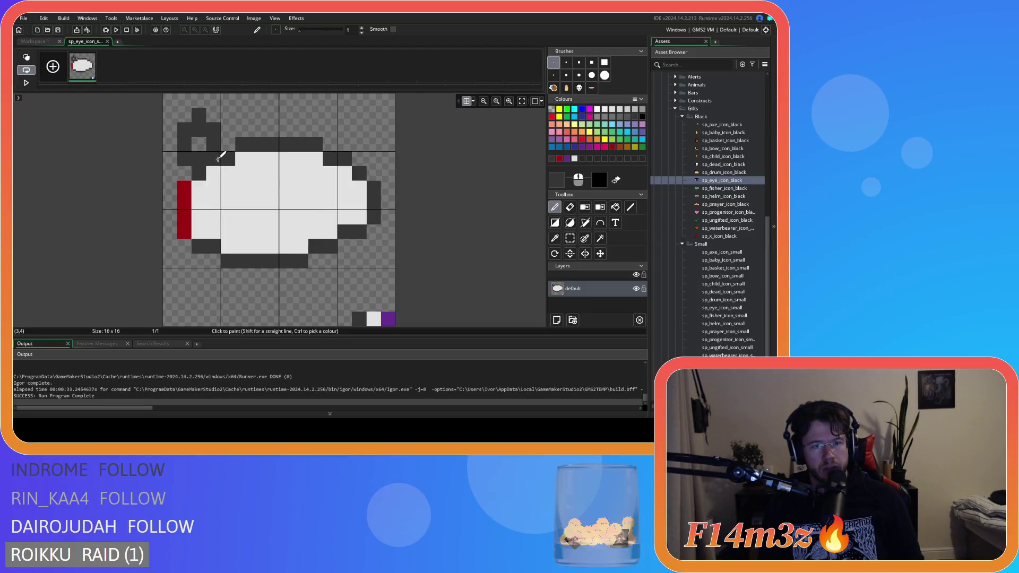
Trim the top-left loop back to a single dark lash column.
key(ctrl+z)
key(ctrl+z)
key(ctrl+z)
drag(217, 153, 207, 118)
key(ctrl+z)
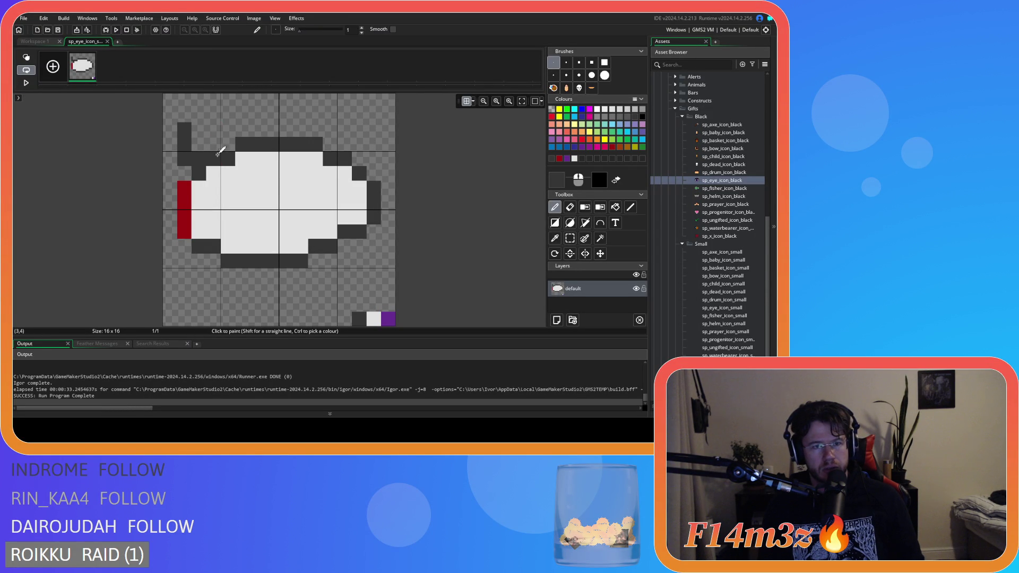
key(ctrl+z)
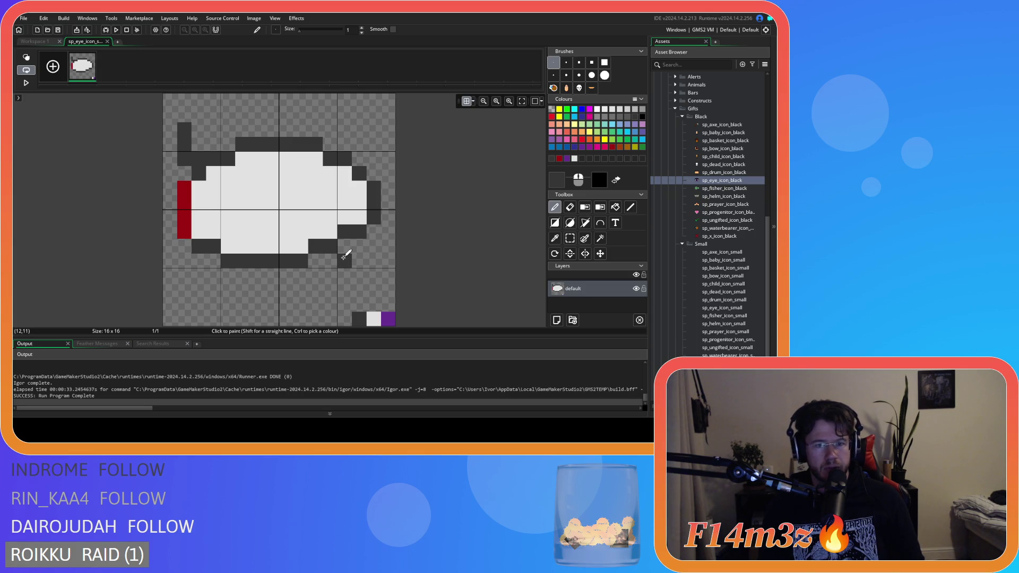
Shift the eye's right side one pixel left with Rectangle Select, then deselect.
click(571, 239)
drag(266, 123, 380, 281)
drag(316, 211, 301, 211)
drag(165, 109, 365, 282)
drag(232, 184, 246, 184)
click(237, 295)
key(Escape)
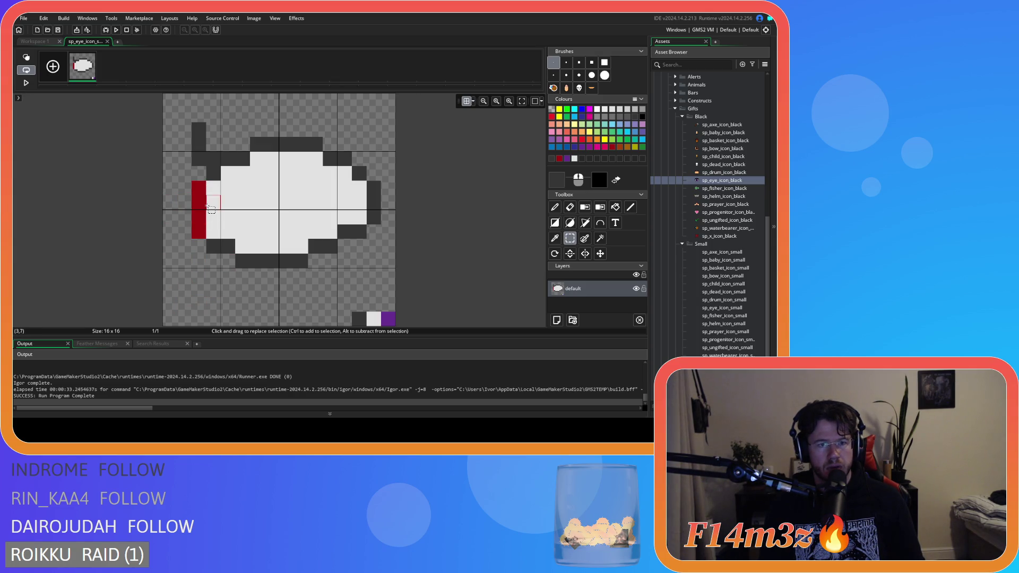
key(Left)
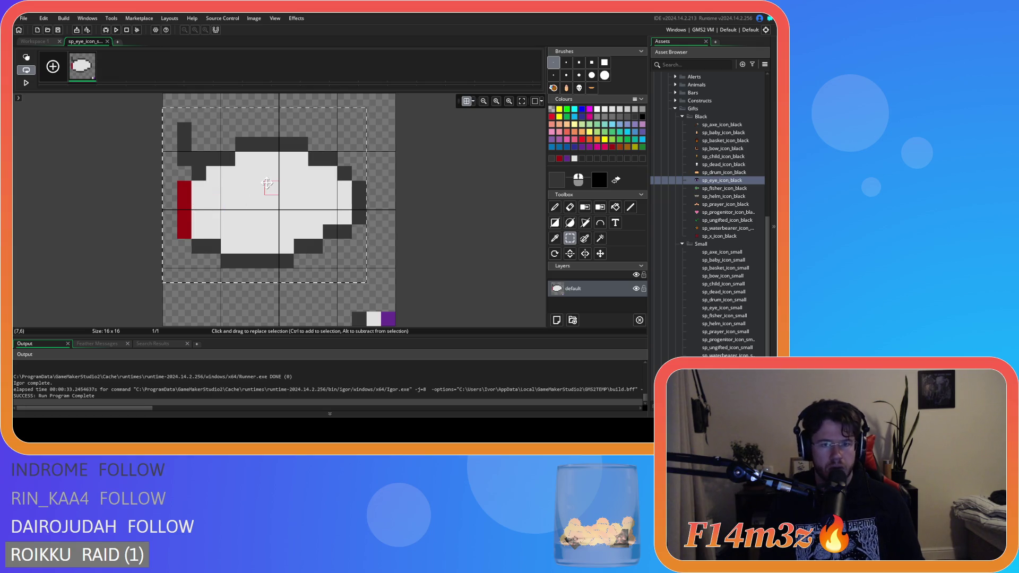
Test shifting the right half and darkening the red edge pixels, reverting each change.
drag(269, 124, 380, 280)
key(Right)
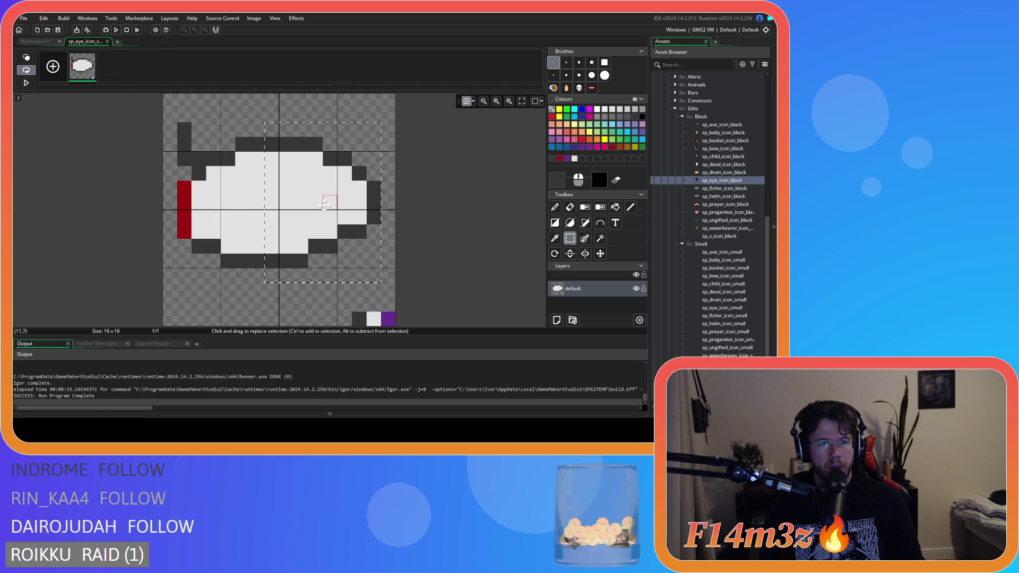
key(Left)
click(237, 290)
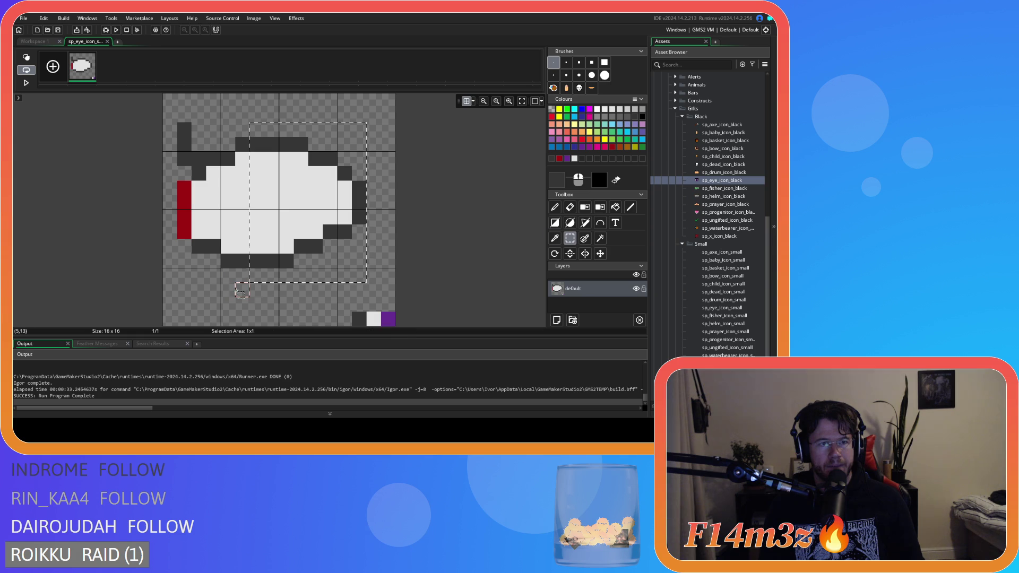
click(555, 238)
click(555, 207)
click(184, 232)
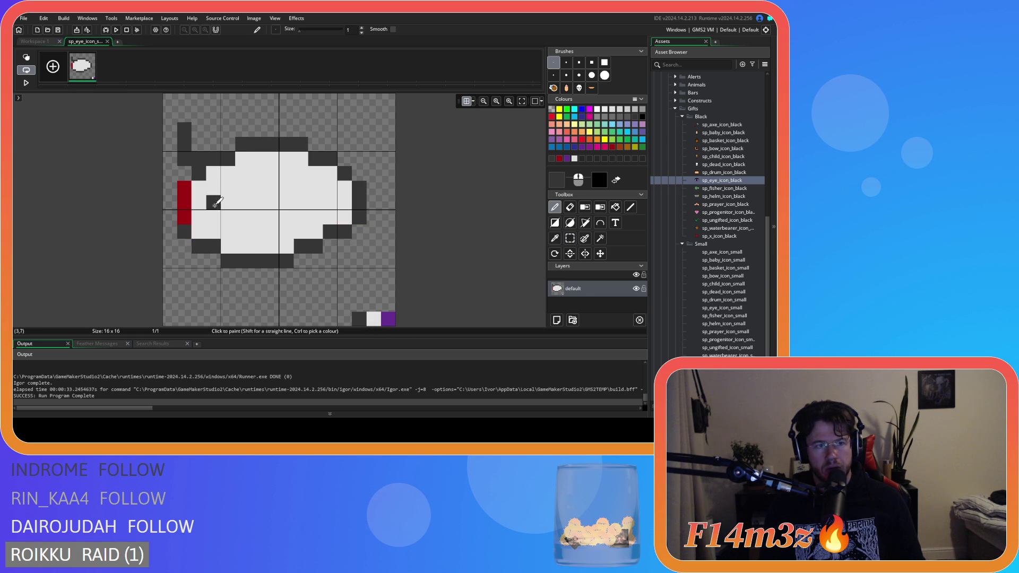
click(184, 188)
key(ctrl+z)
key(ctrl+z)
click(292, 270)
key(ctrl+z)
Move the eye's lower rows up one pixel with Rectangle Select and clear the selection.
key(s)
drag(180, 230, 277, 240)
drag(249, 247, 249, 233)
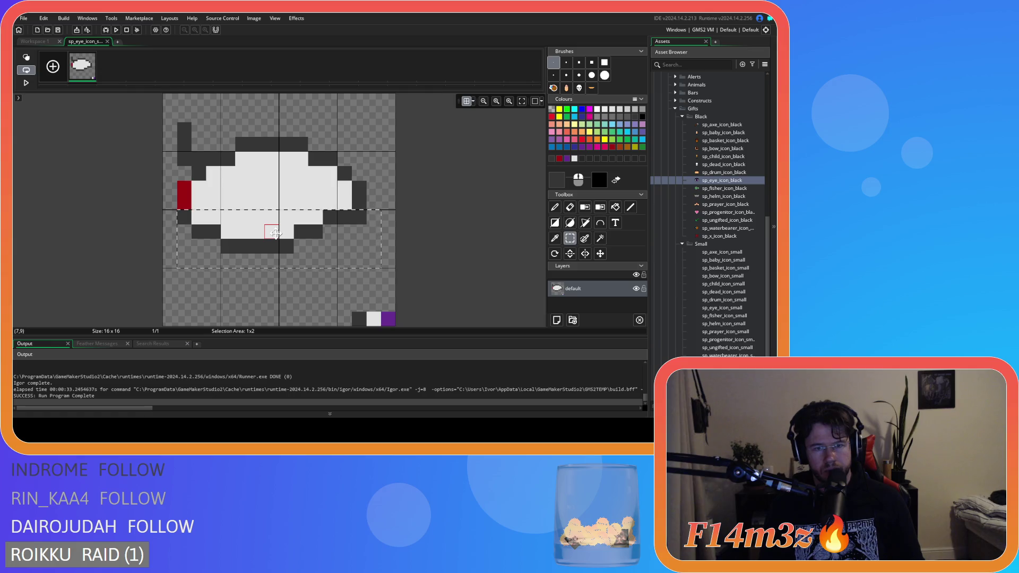
click(405, 239)
click(570, 207)
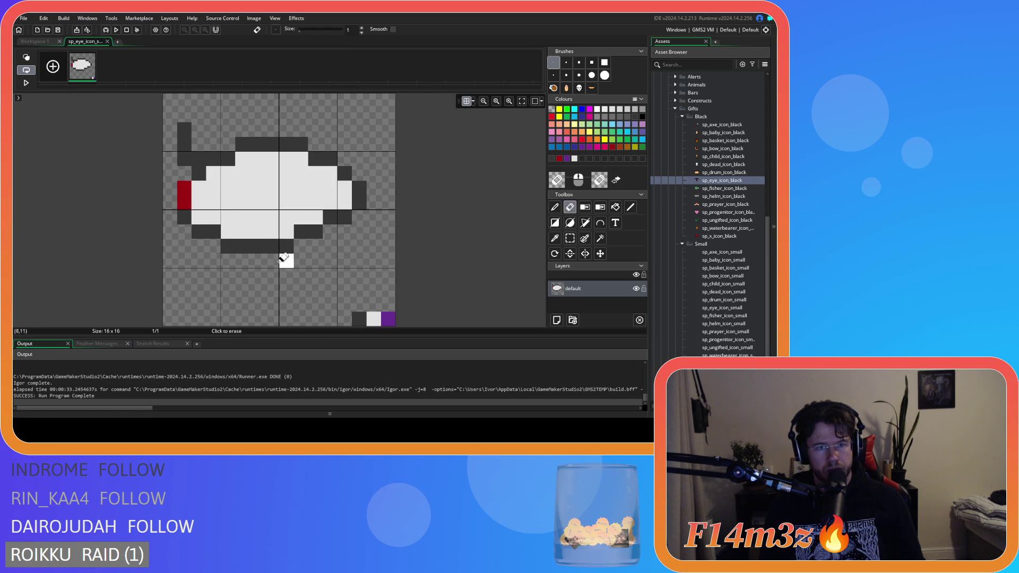
Try light grey and dark pencil touch-ups along the eye's top-left edge, then undo them.
key(p)
drag(199, 173, 228, 160)
click(245, 246)
key(ctrl+z)
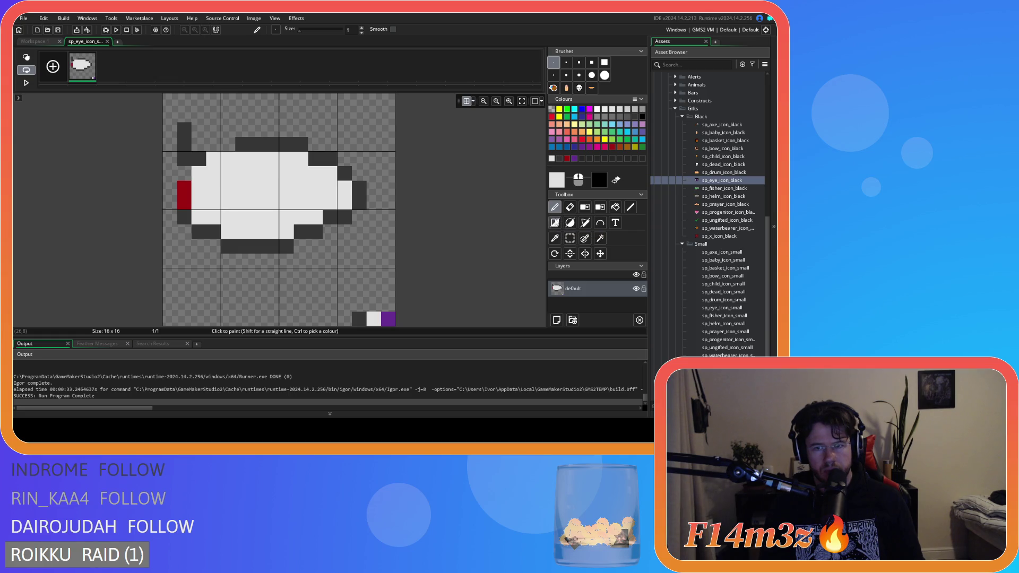
ctrl+click(290, 144)
click(228, 144)
click(214, 145)
key(ctrl+z)
key(ctrl+z)
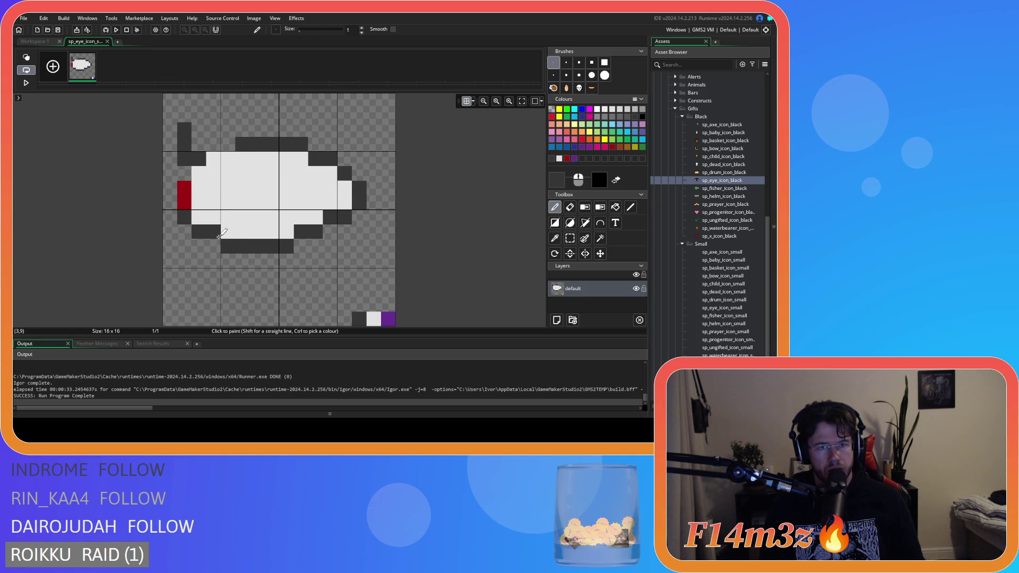
click(223, 153)
click(214, 159)
click(198, 173)
key(ctrl+z)
key(ctrl+z)
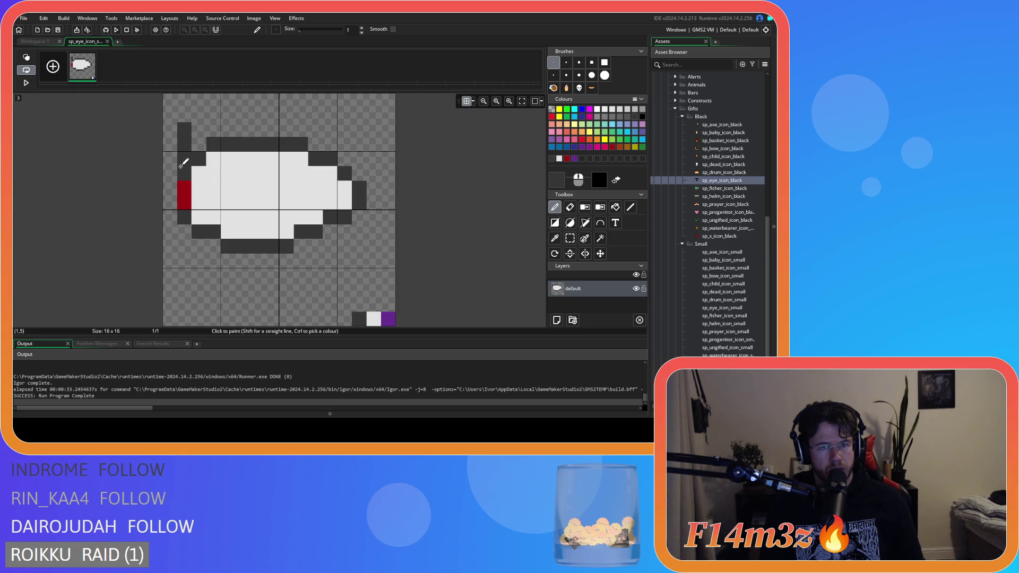
Erase the dark lash stroke above the eye's top-left corner.
key(e)
drag(191, 156, 185, 127)
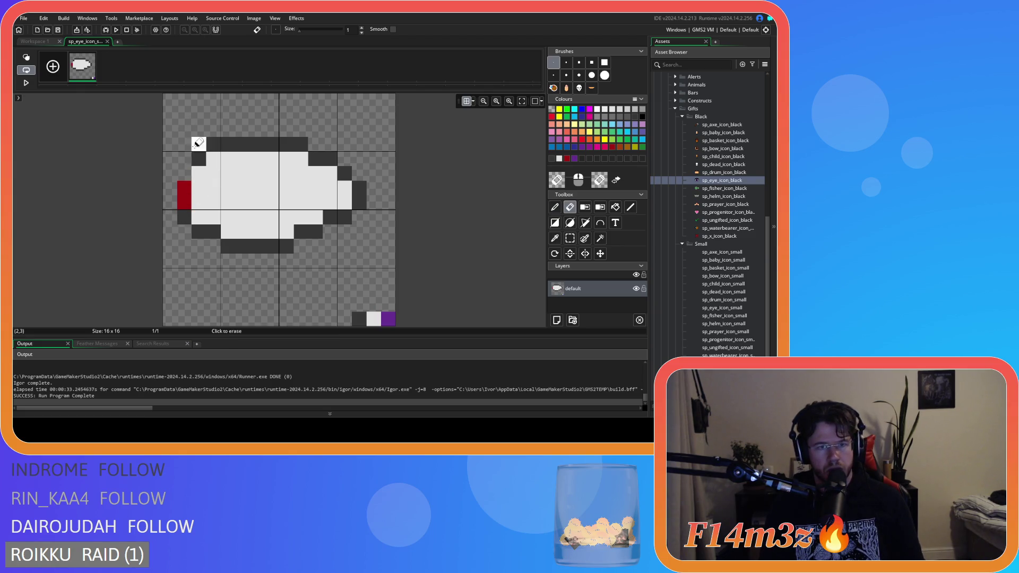
key(p)
click(184, 174)
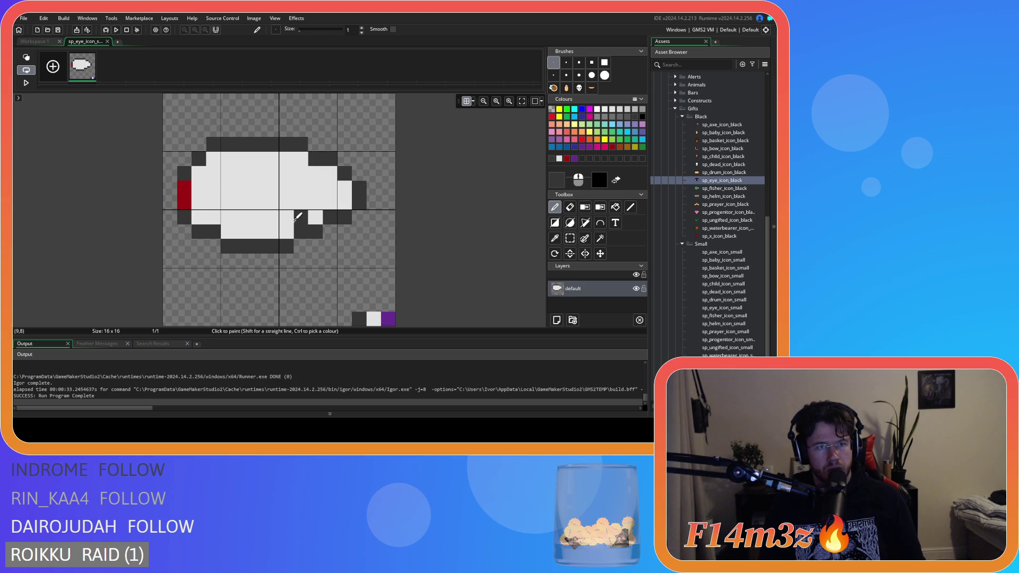
key(ctrl+z)
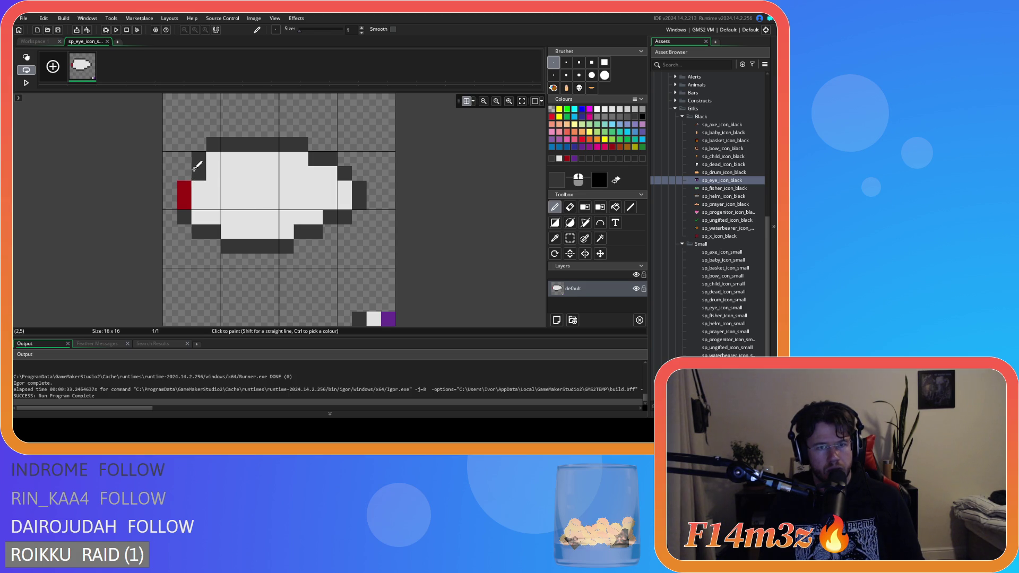